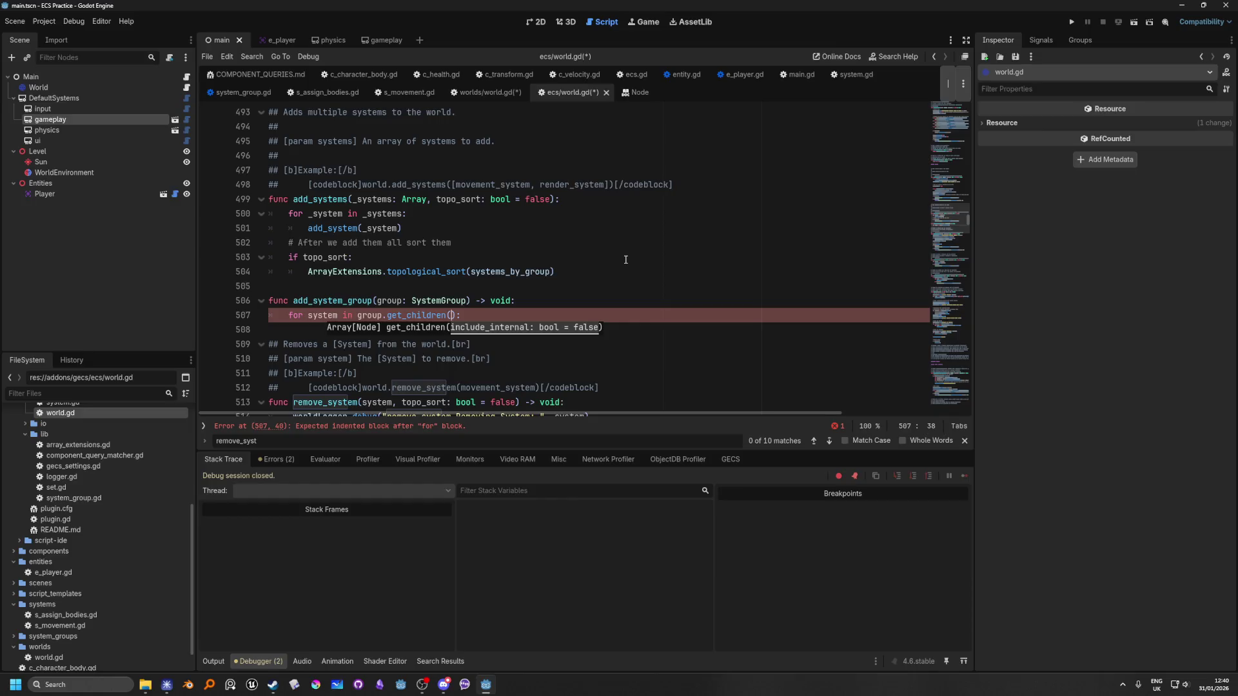
Pass true to get_children and add an 'if system is System:' check inside the loop.
text(true)
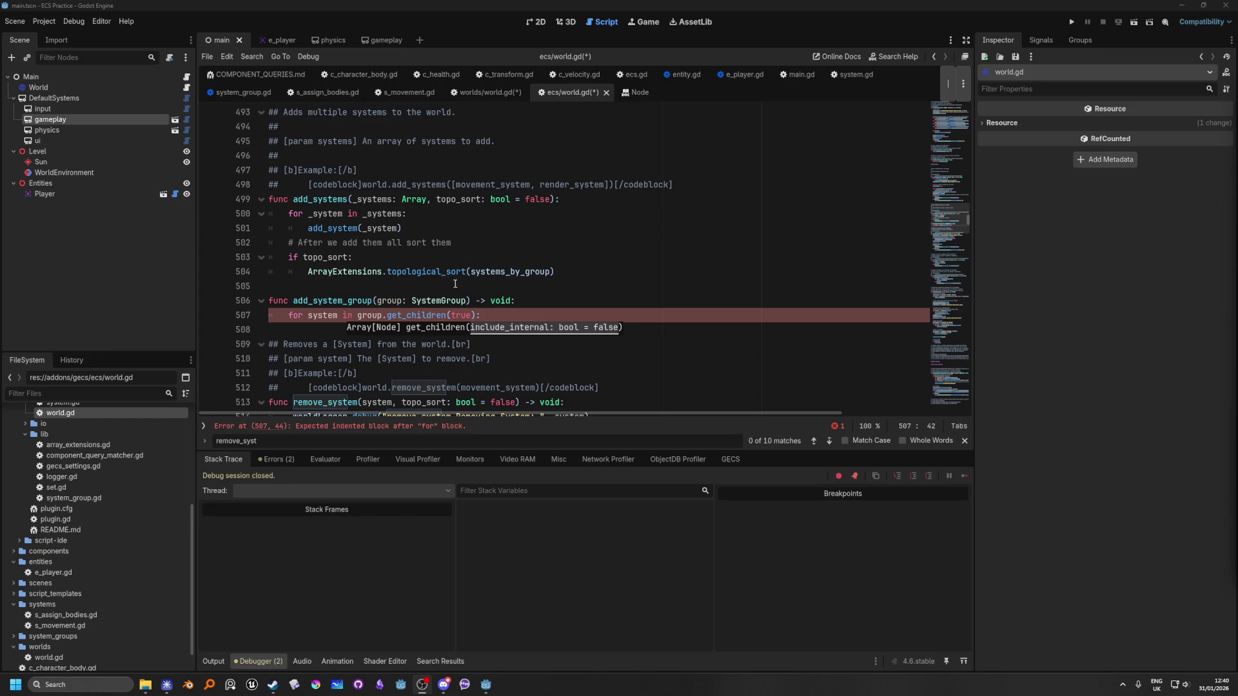
click(500, 320)
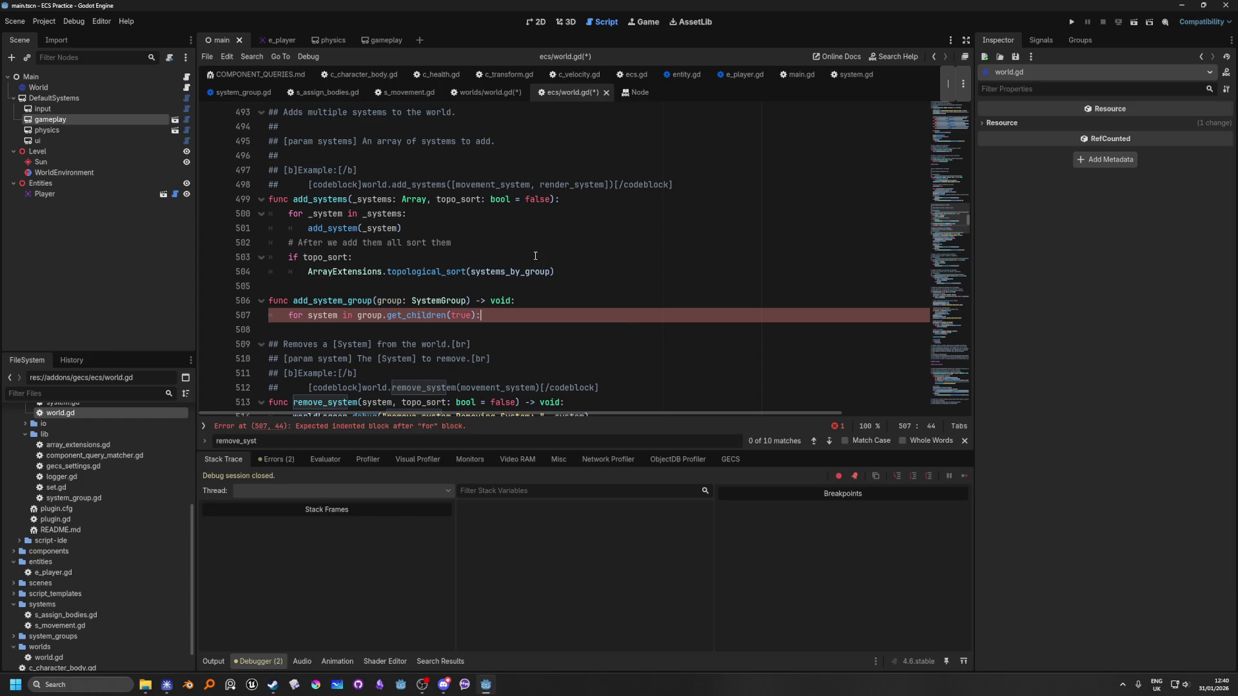
key(Return)
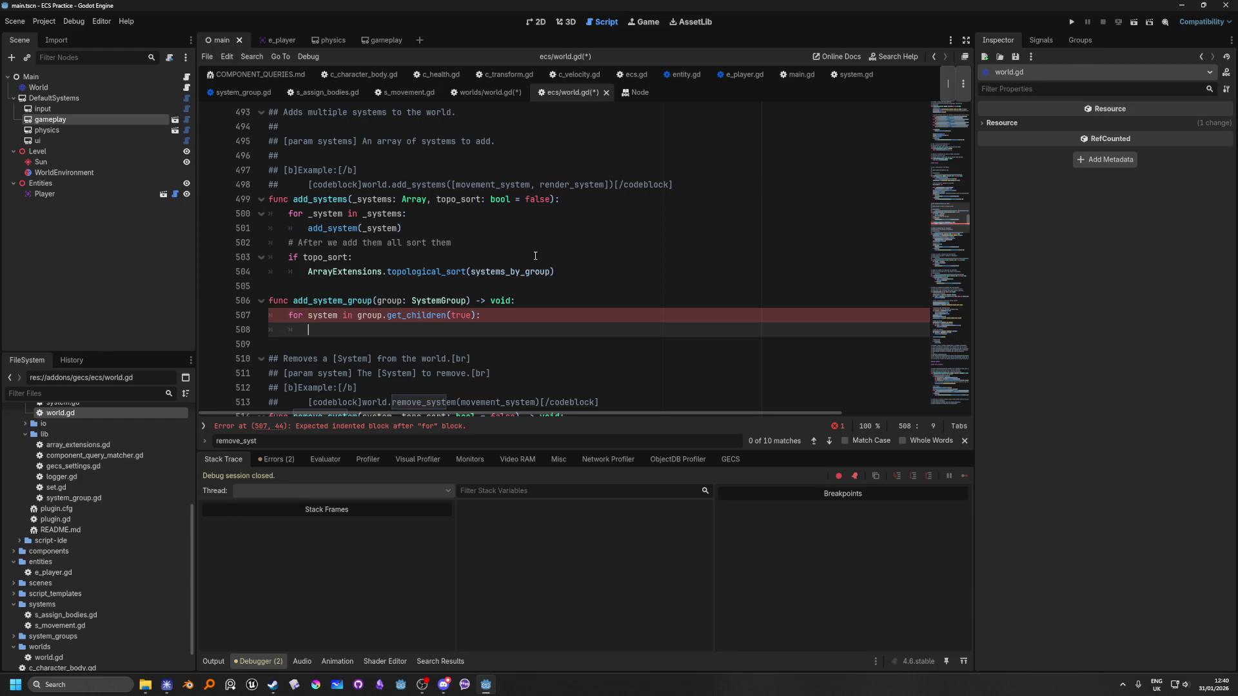
text(if system )
text(is )
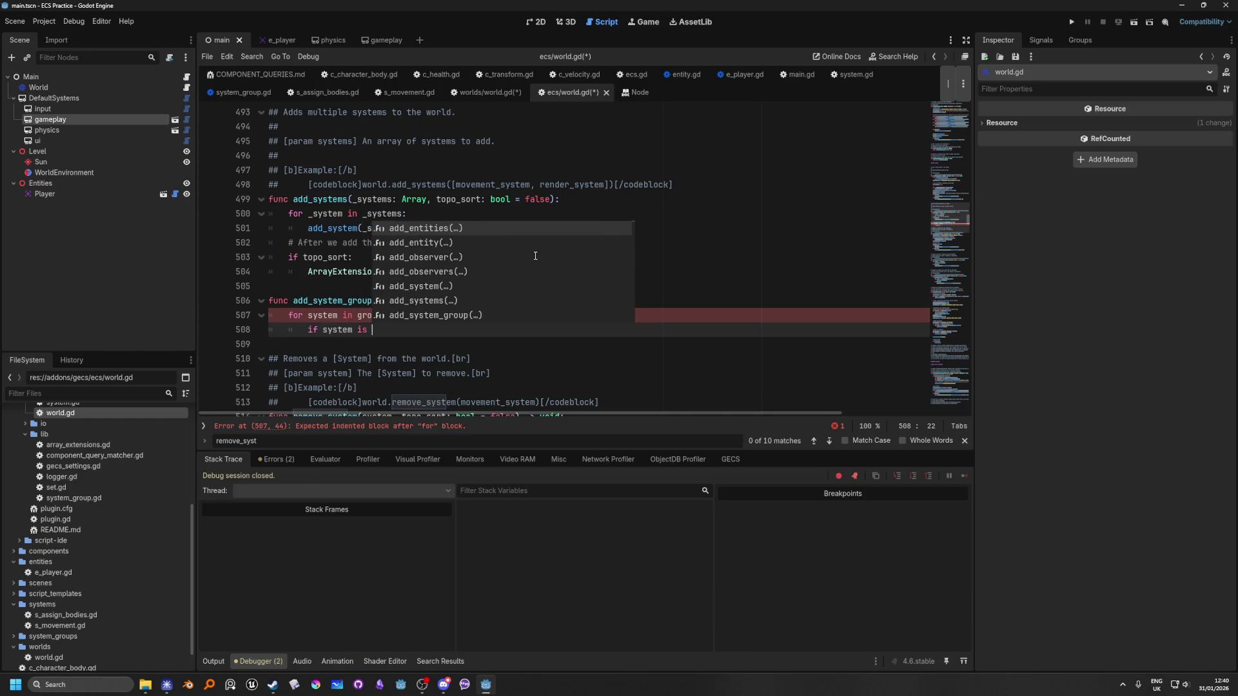
text(System:)
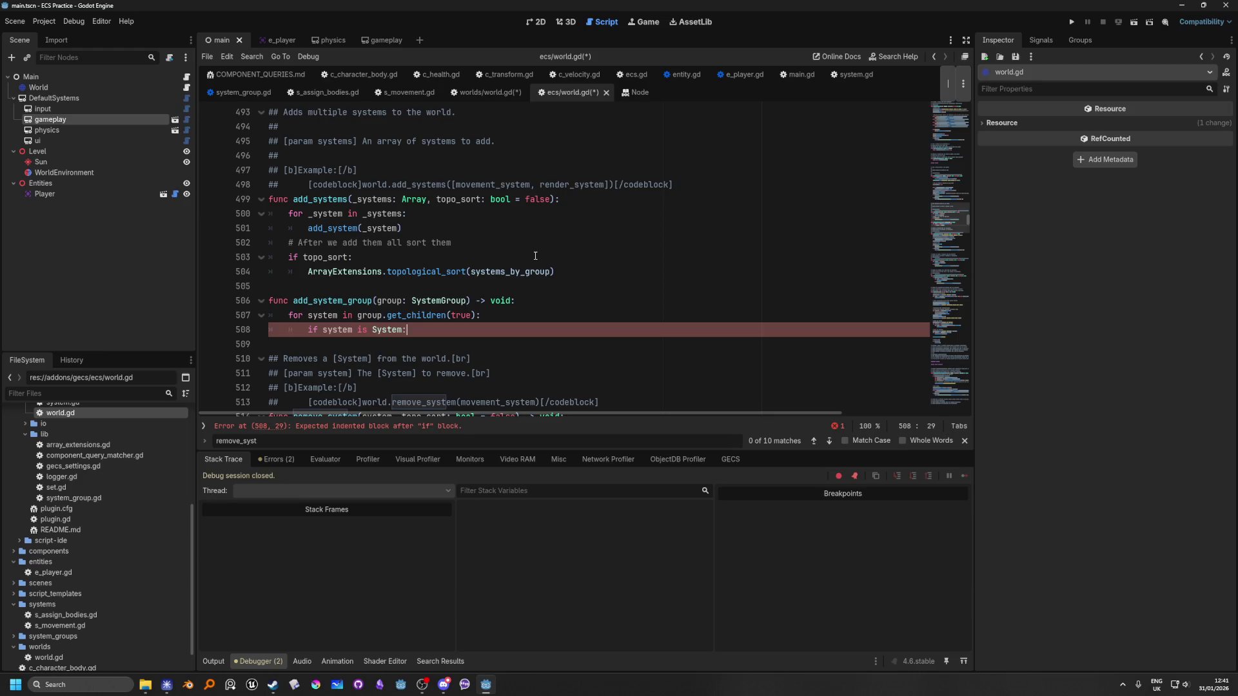
key(Return)
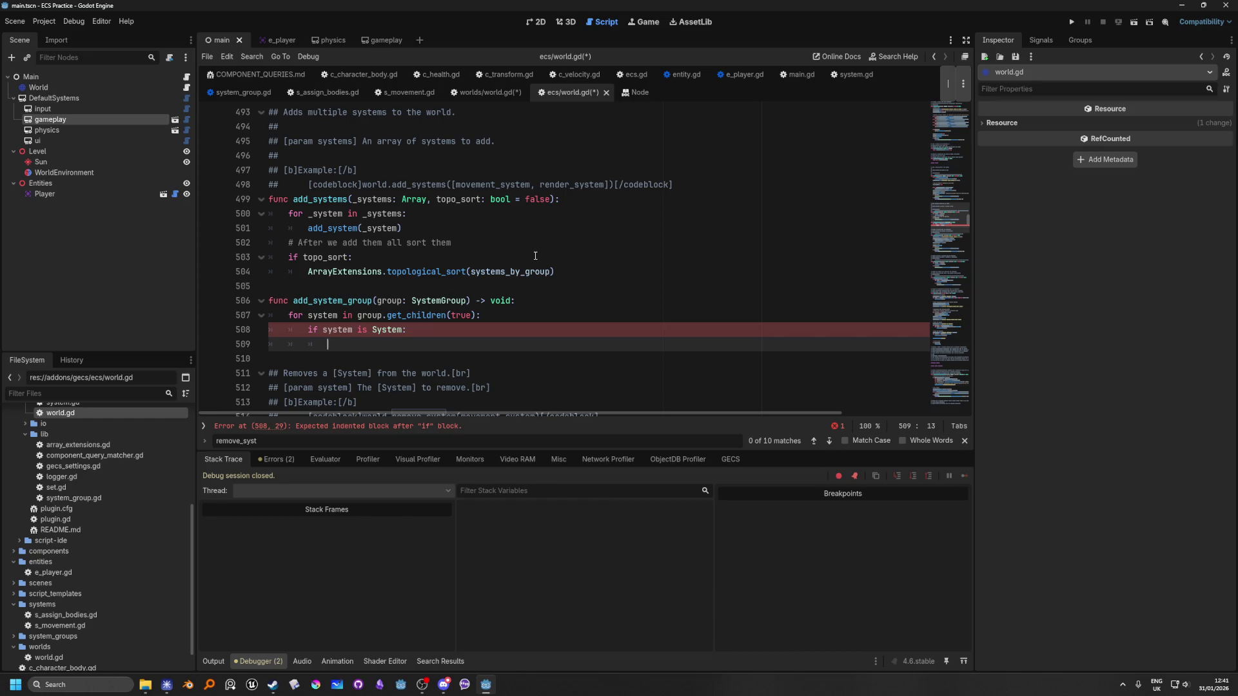
Begin a systems_by_group[group. line, then jump to the SystemGroup class definition.
text(syst)
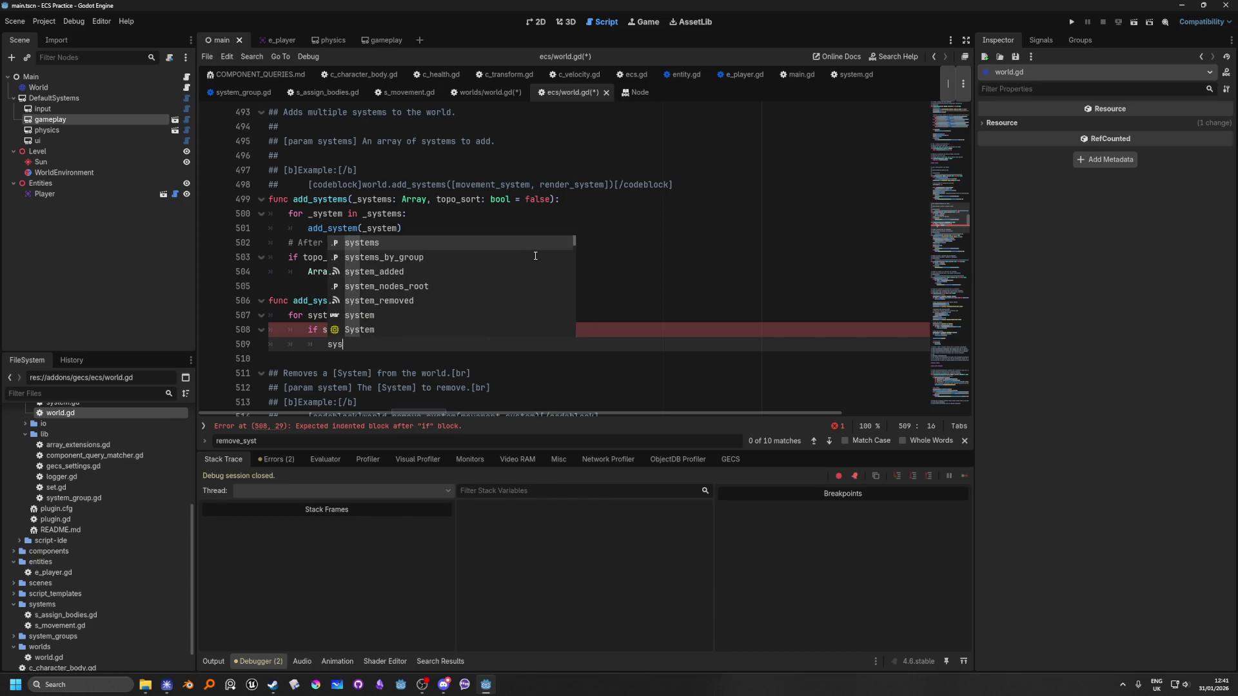
click(536, 256)
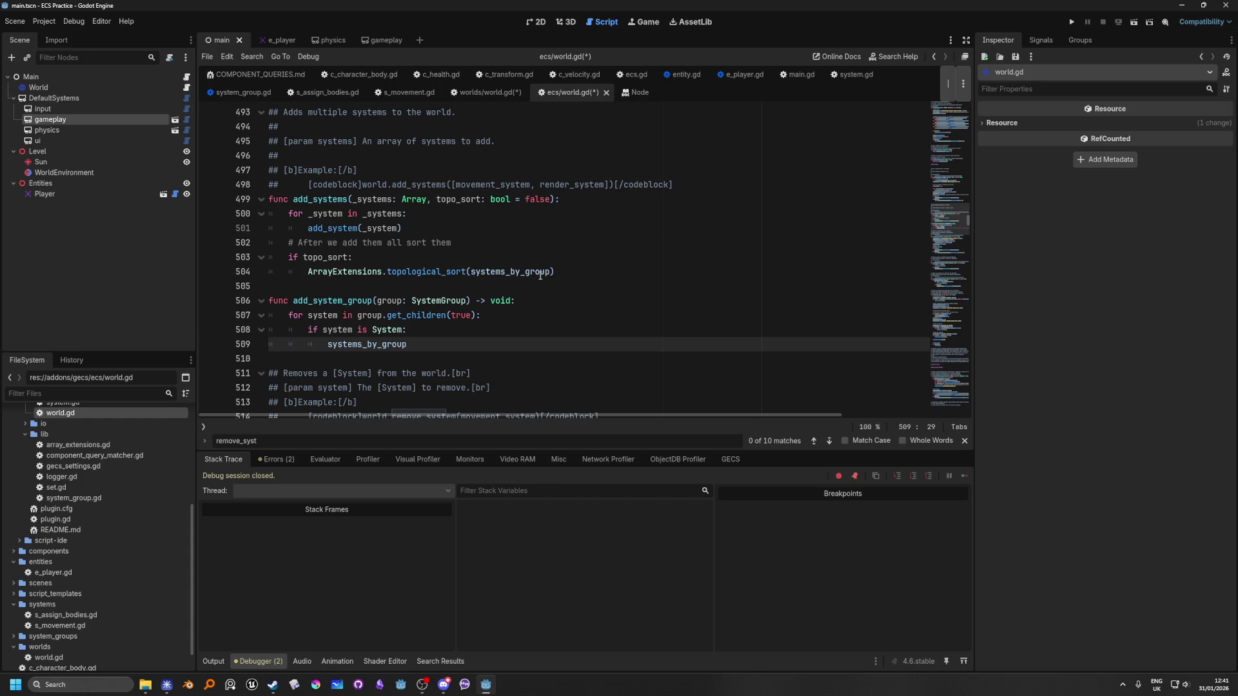
mouse_move(549, 273)
text([group.)
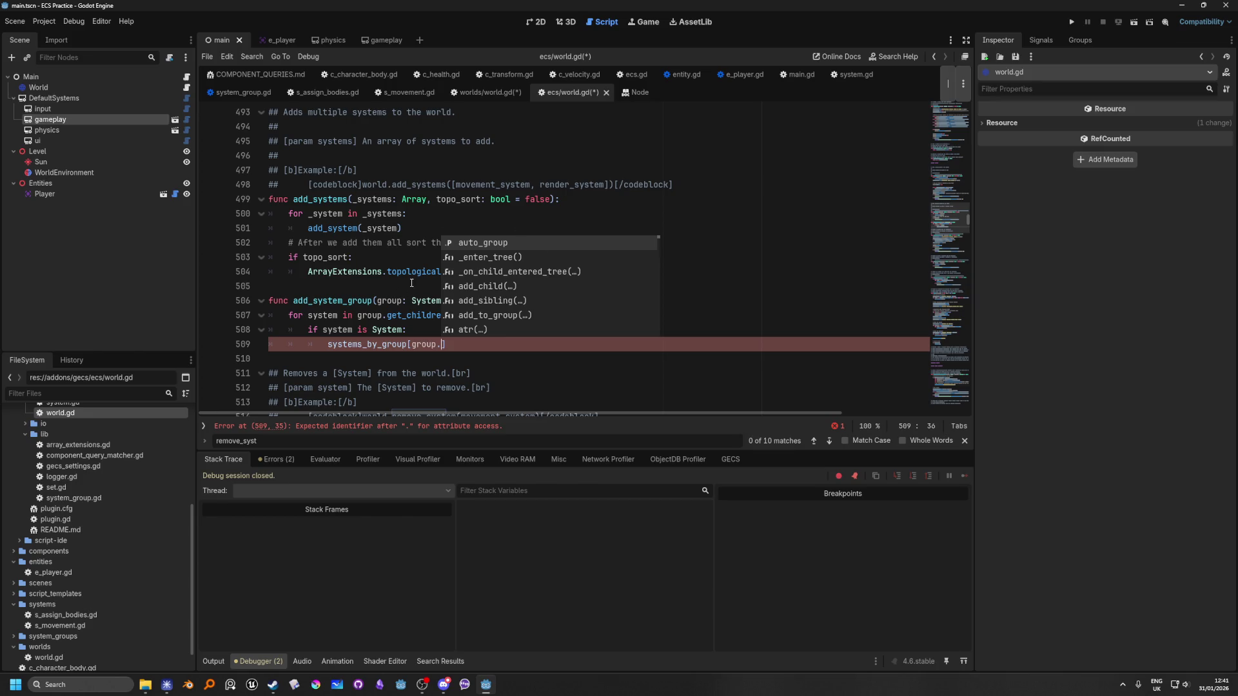
key(Escape)
ctrl+click(419, 301)
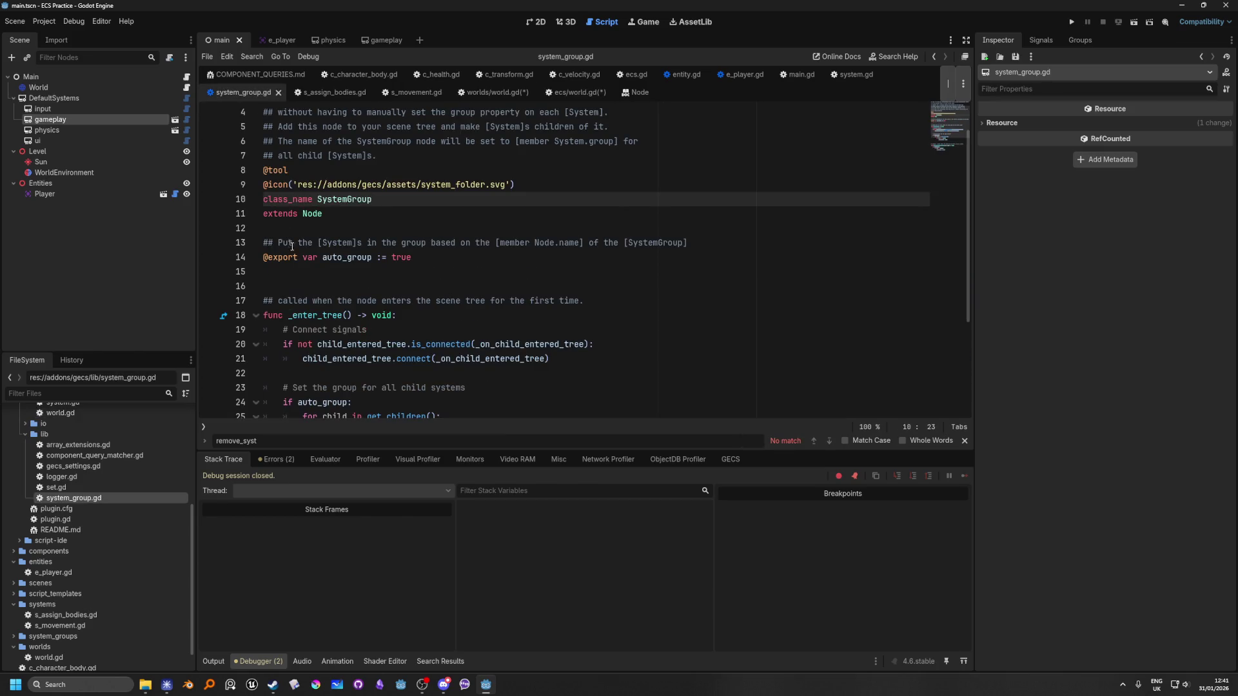
Scroll through system_group.gd's auto_group logic and go back to world.gd.
scroll(365, 333, down, 2)
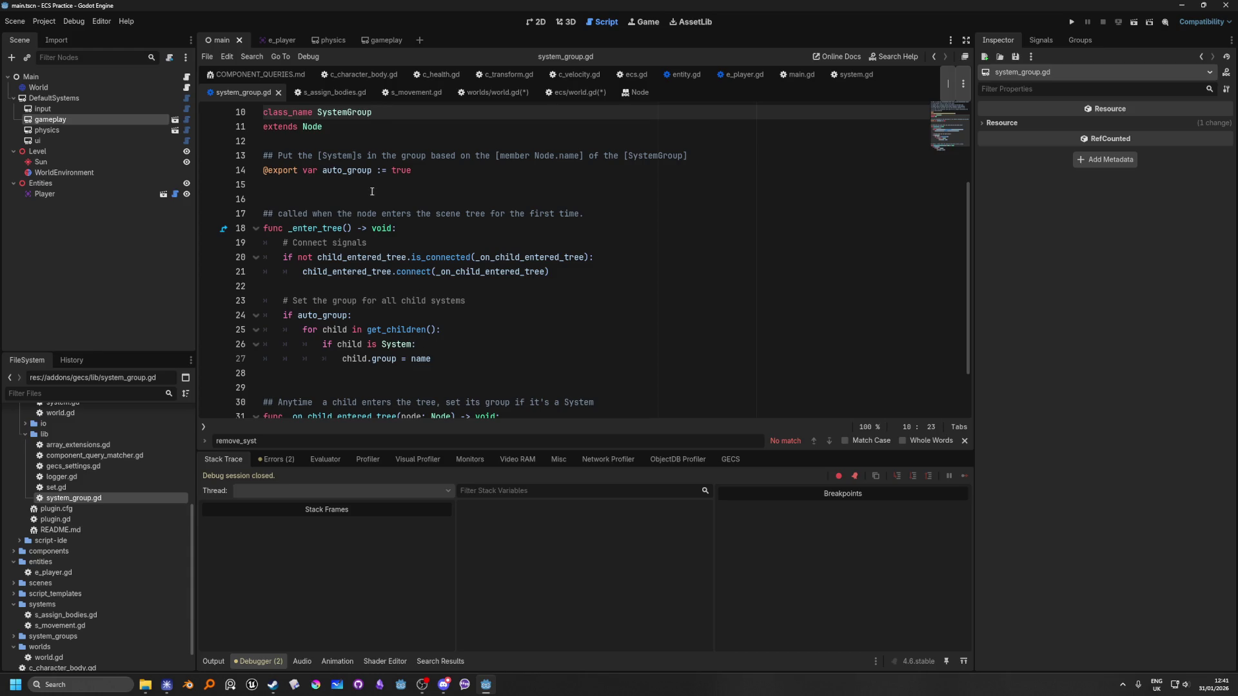
click(934, 57)
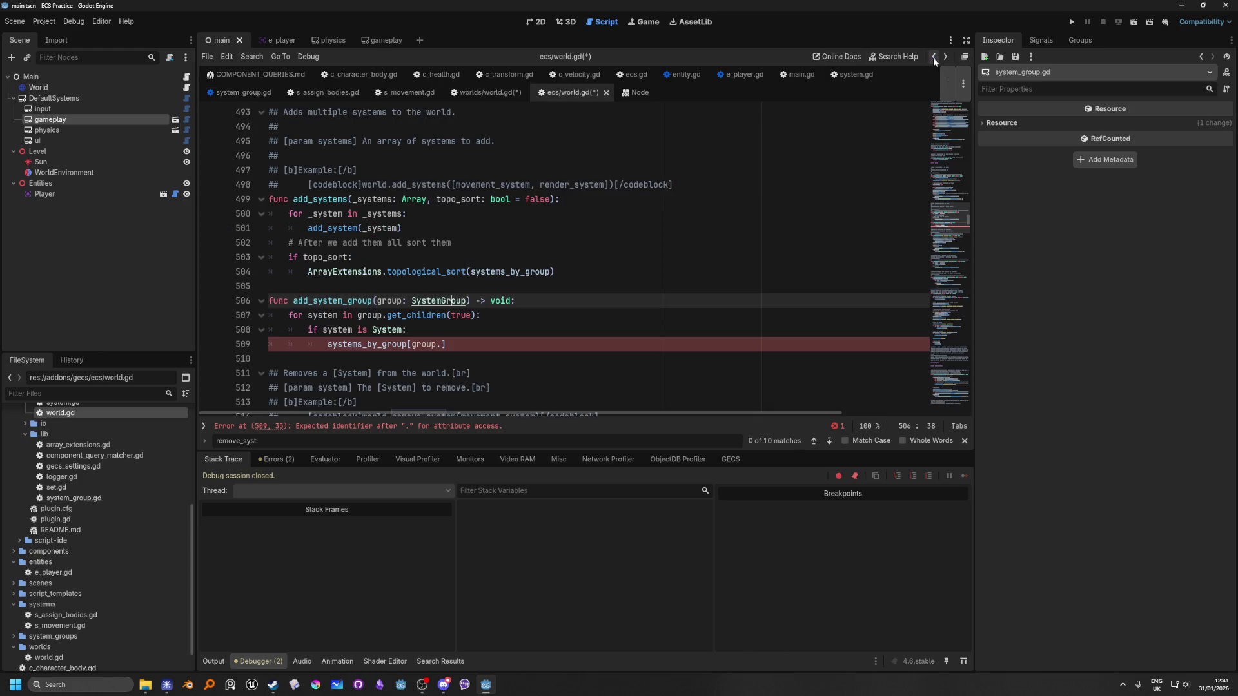
Complete line 509 as 'systems_by_group[group.name] =' and browse code suggestions for the value.
click(443, 345)
text(name] =)
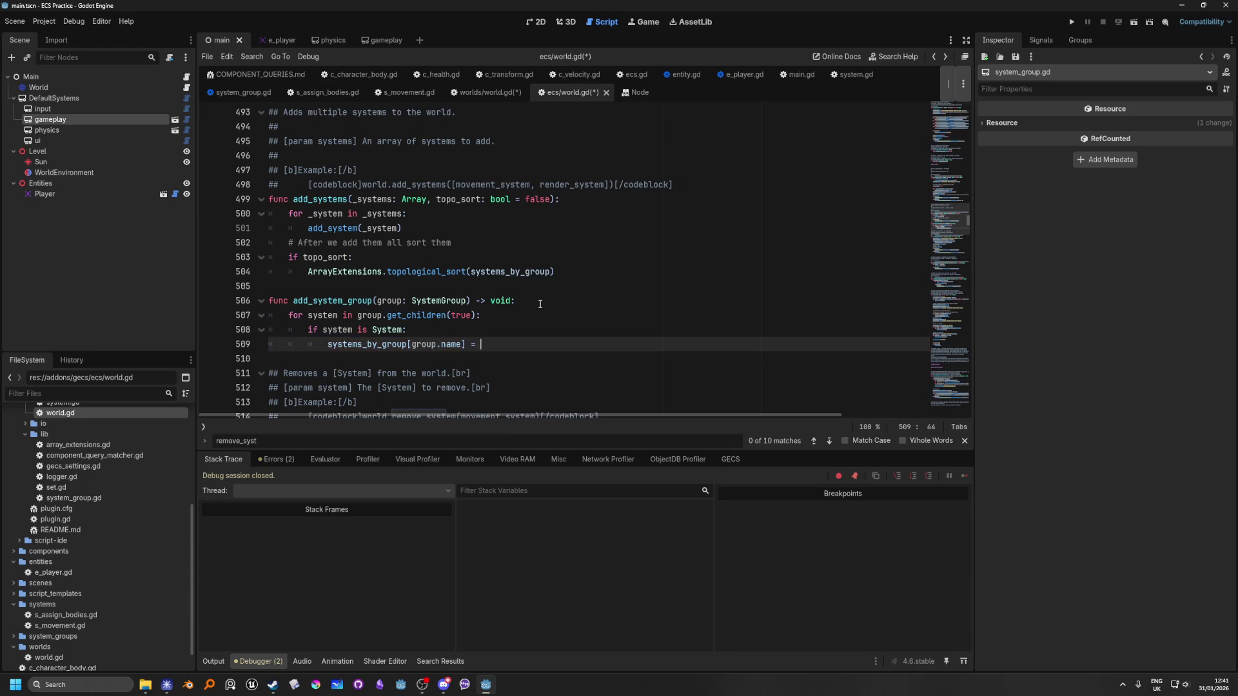
key(ctrl+space)
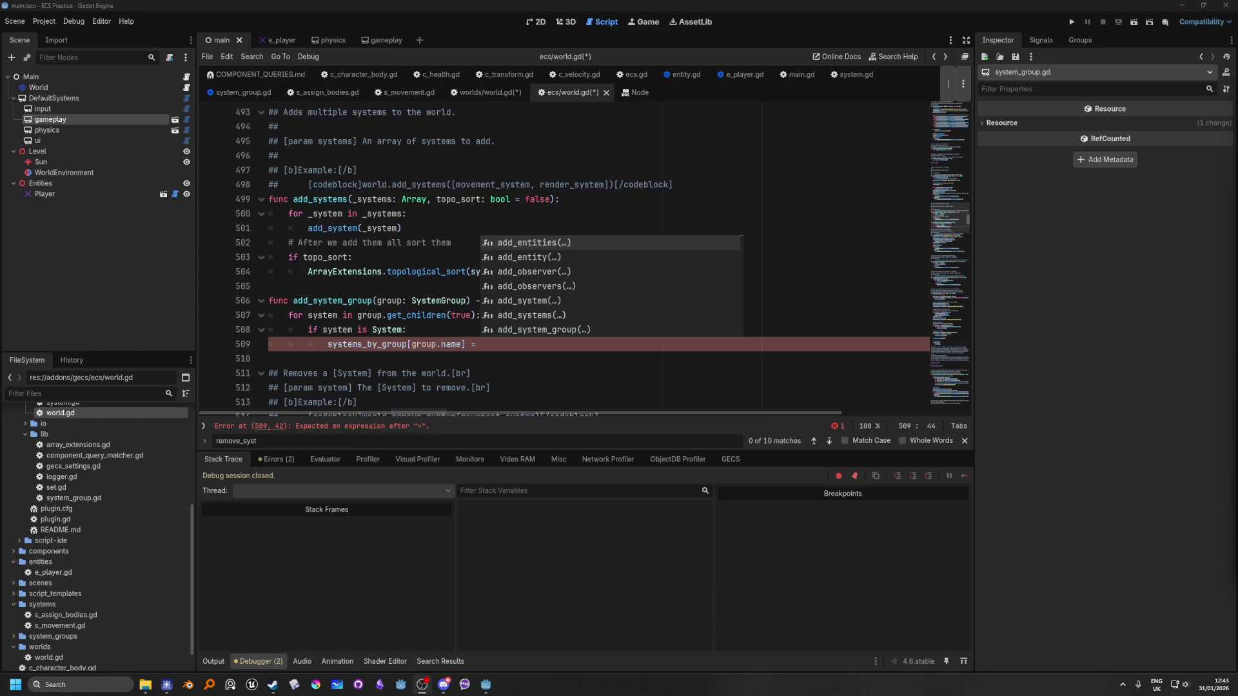
click(498, 350)
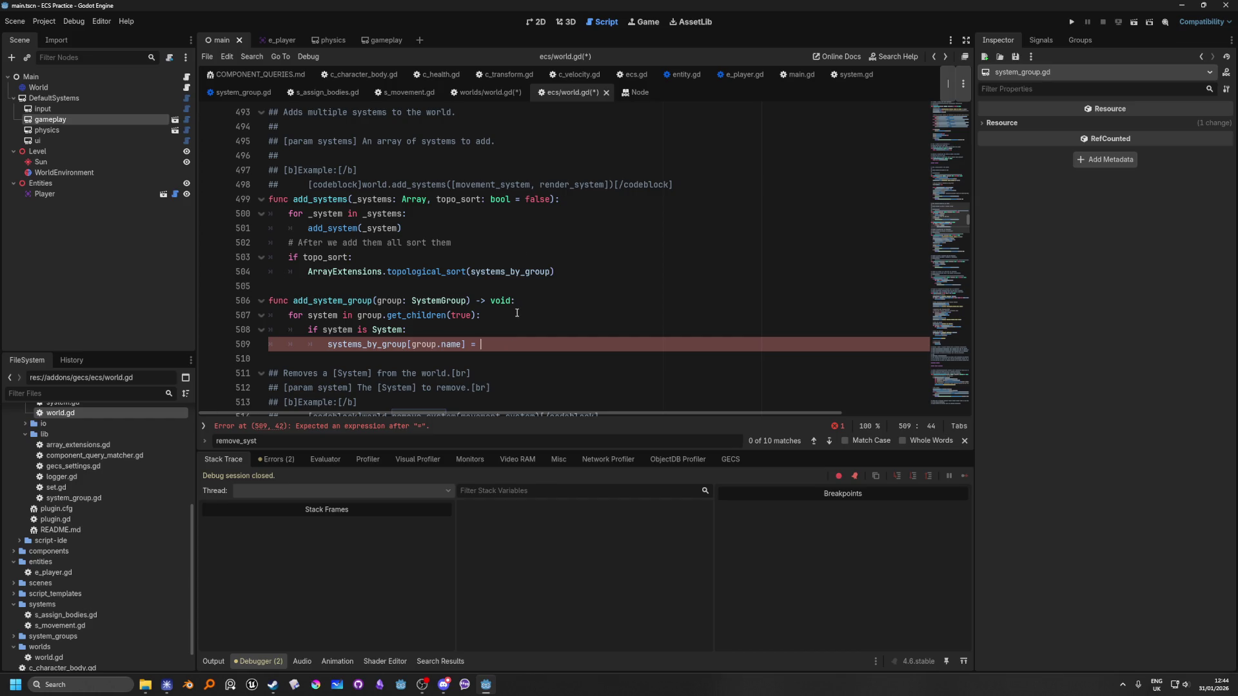
click(541, 300)
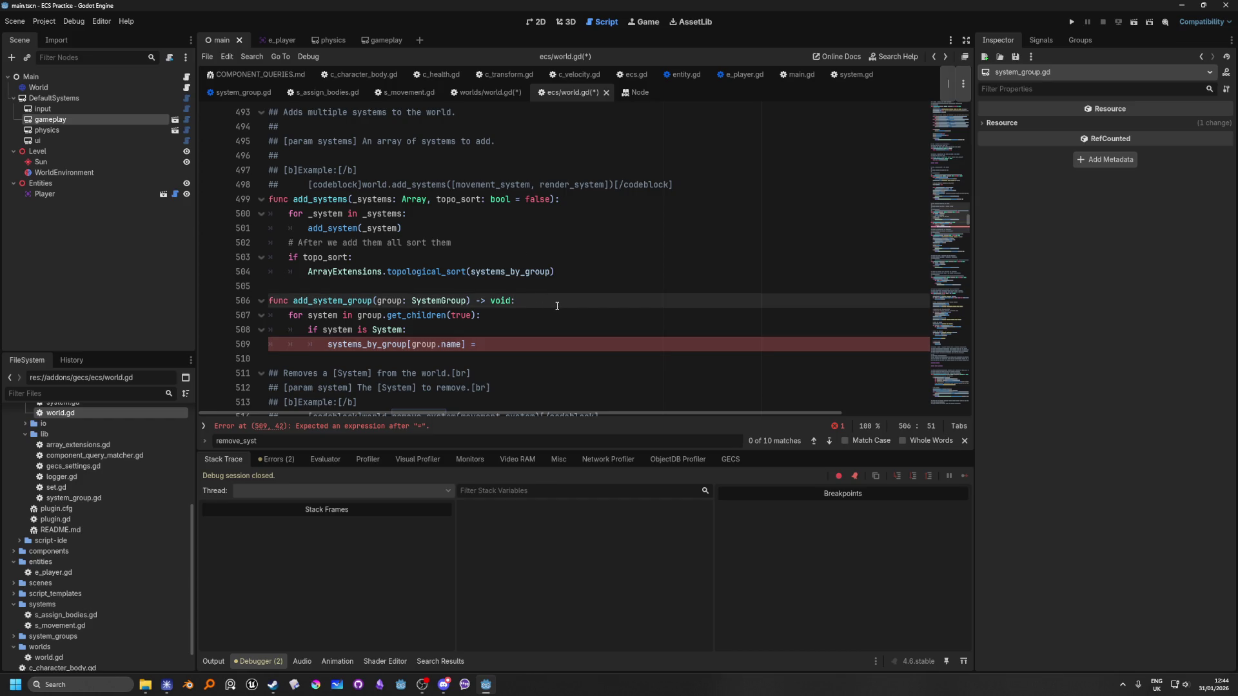
Declare 'var system_array: Array[System]' at the start of add_system_group.
key(Return)
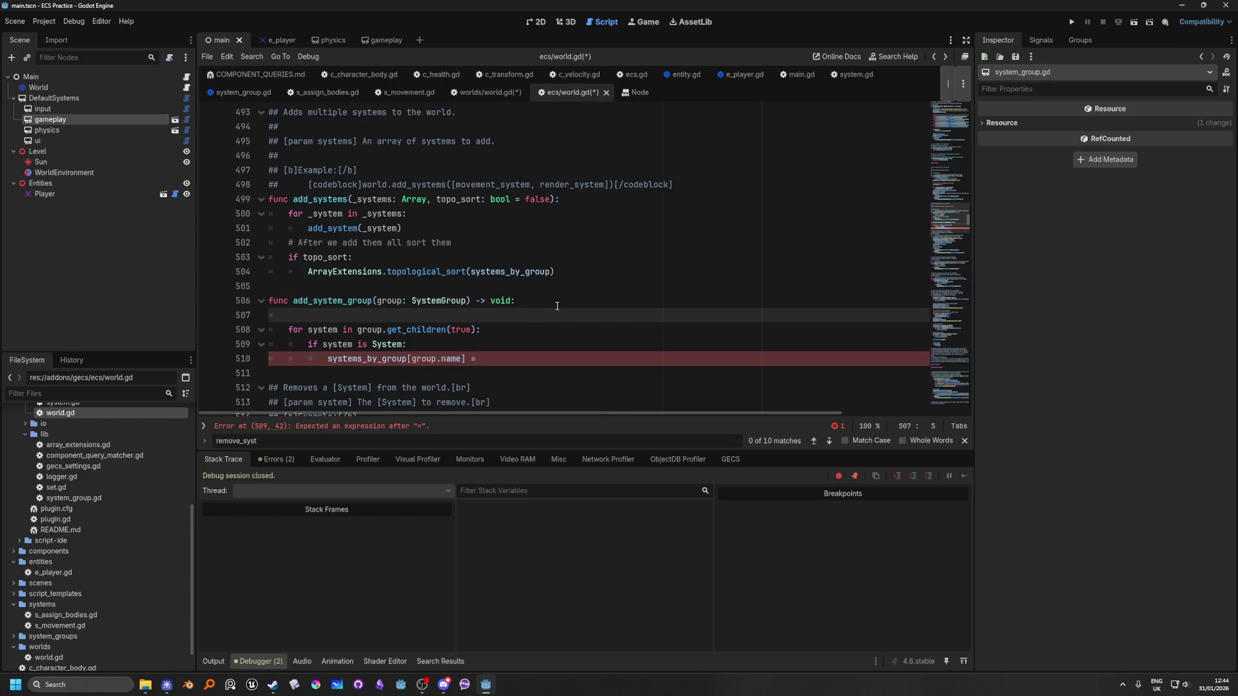
text(var system)
text(_gro)
text(up: Array)
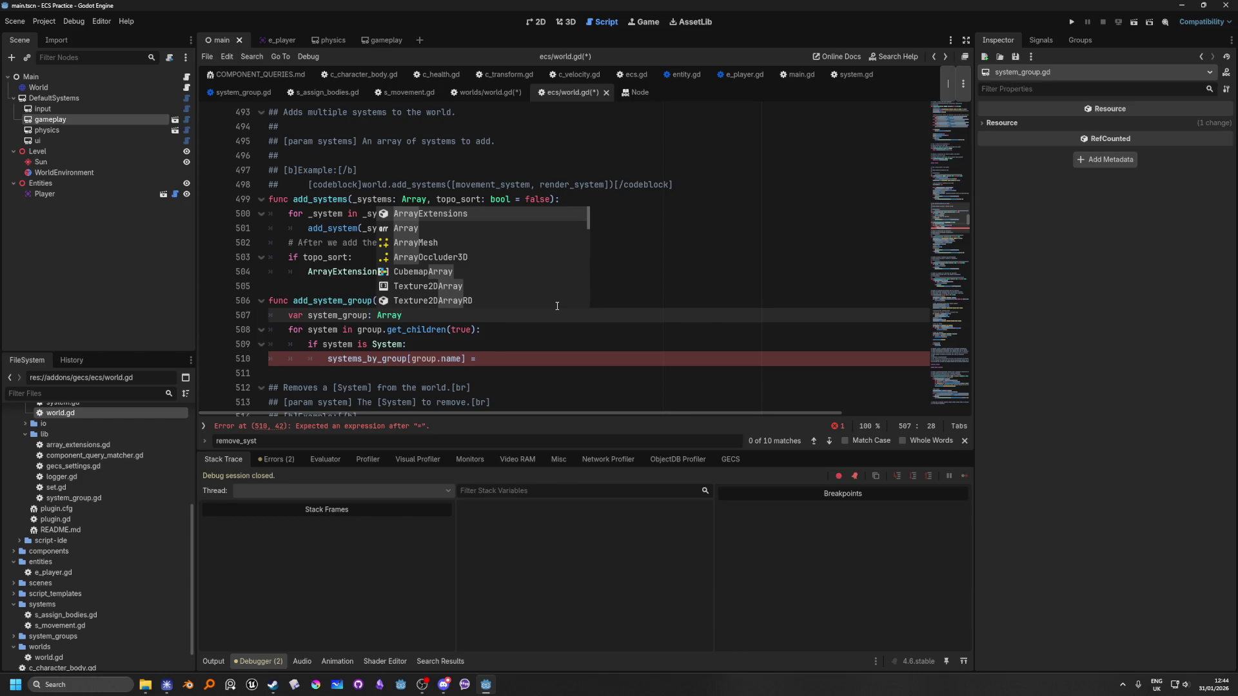
text([System)
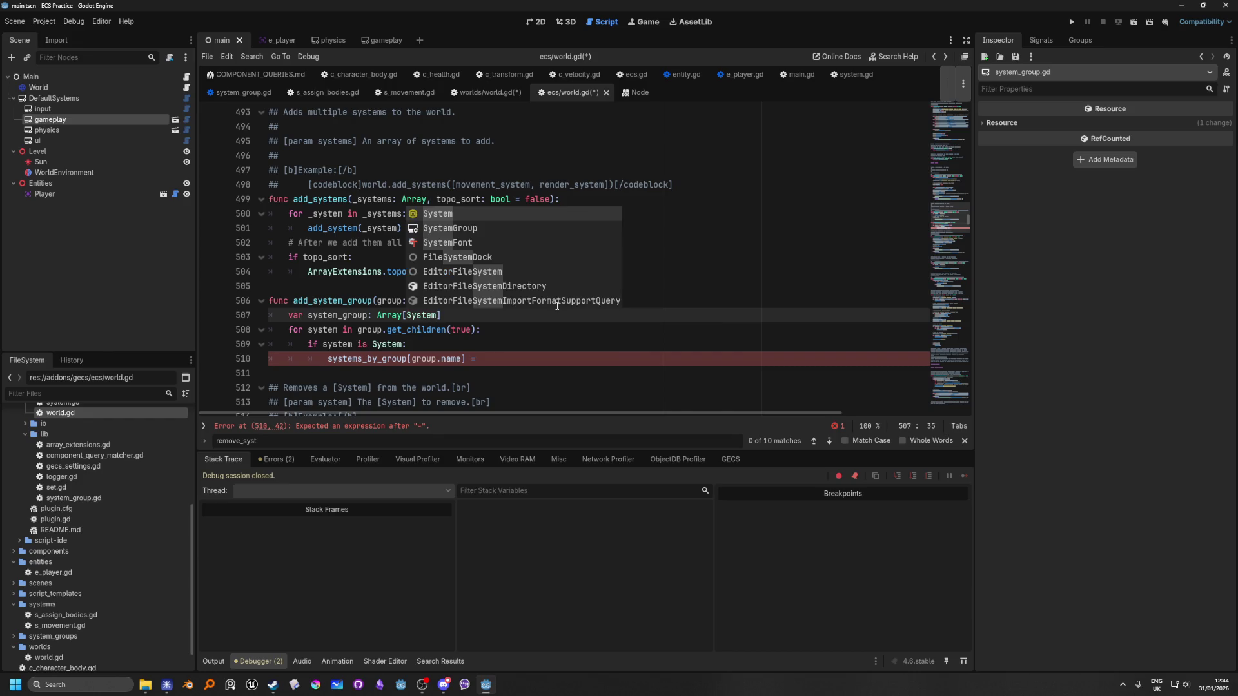
click(480, 359)
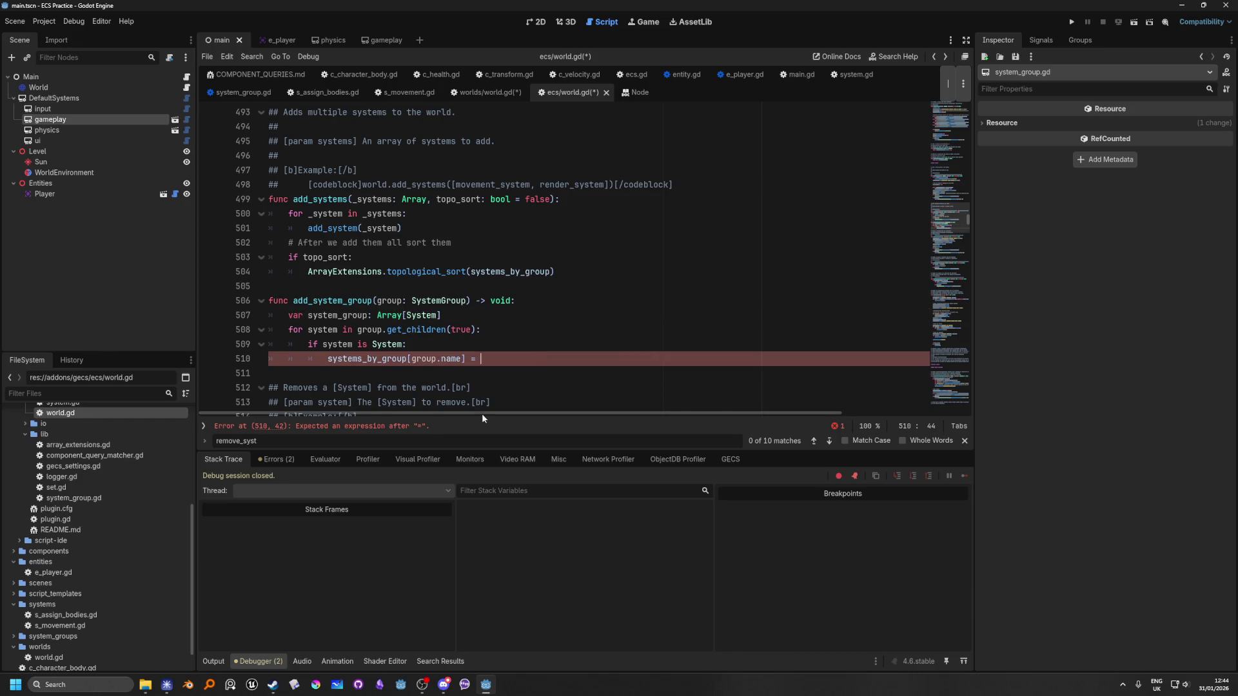
click(431, 344)
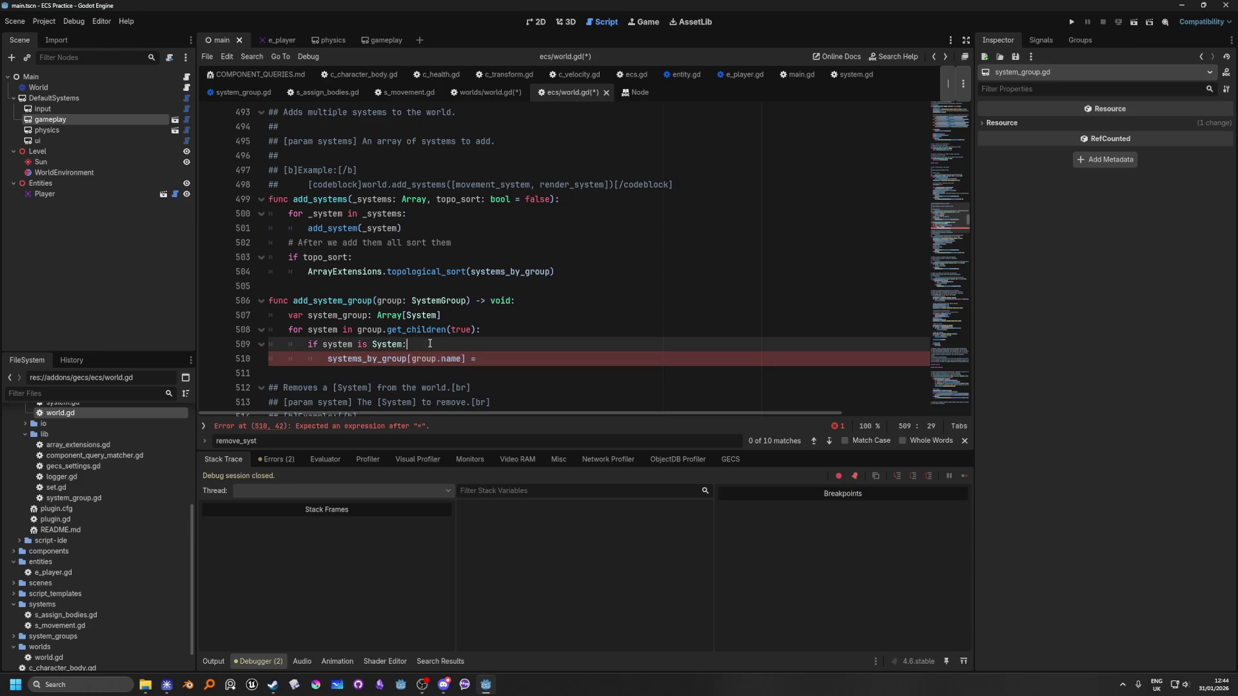
key(Return)
text(syst)
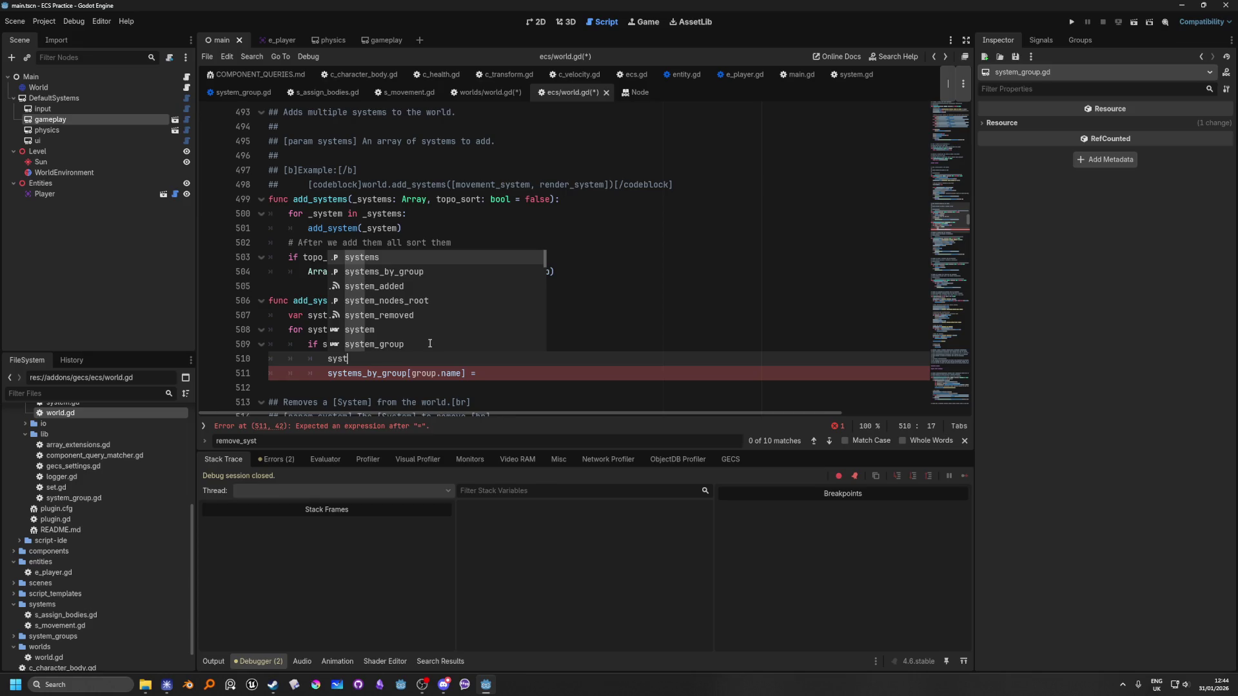
click(699, 336)
click(365, 316)
key(shift+Left)
key(shift+Left)
key(shift+Left)
text(array)
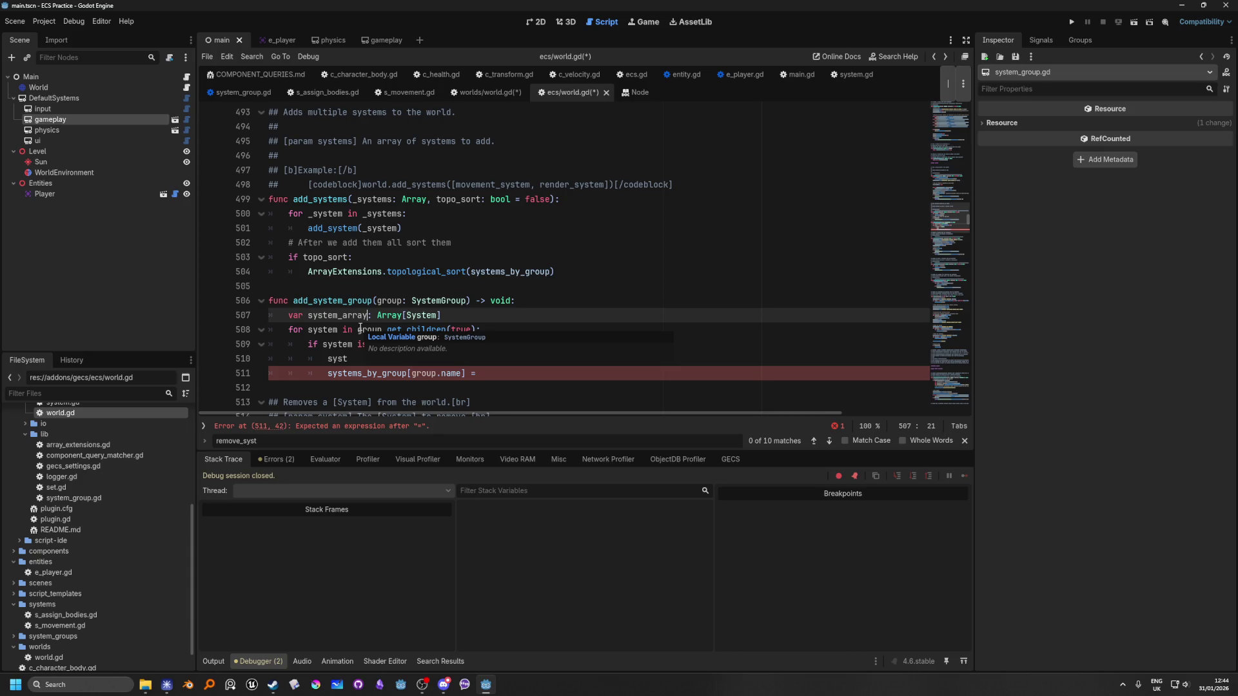
Call system_array.append(system) inside the System check and outdent the systems_by_group line.
click(364, 358)
text(em)
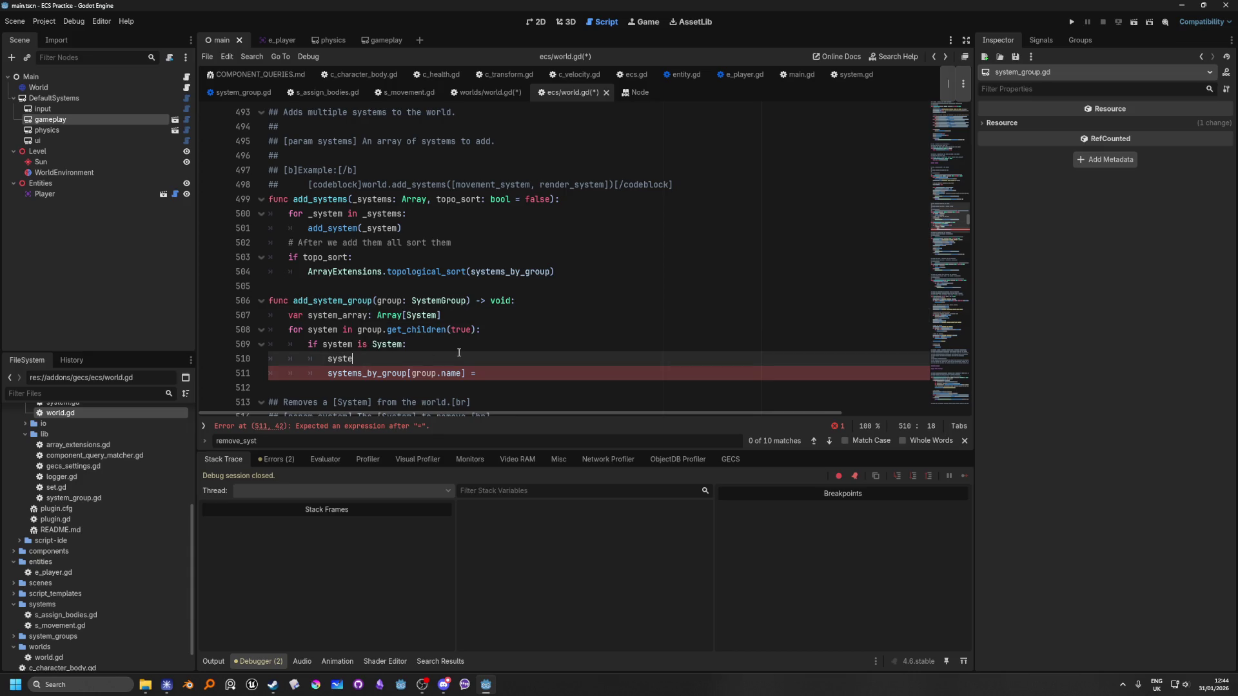
key(Down)
key(Up)
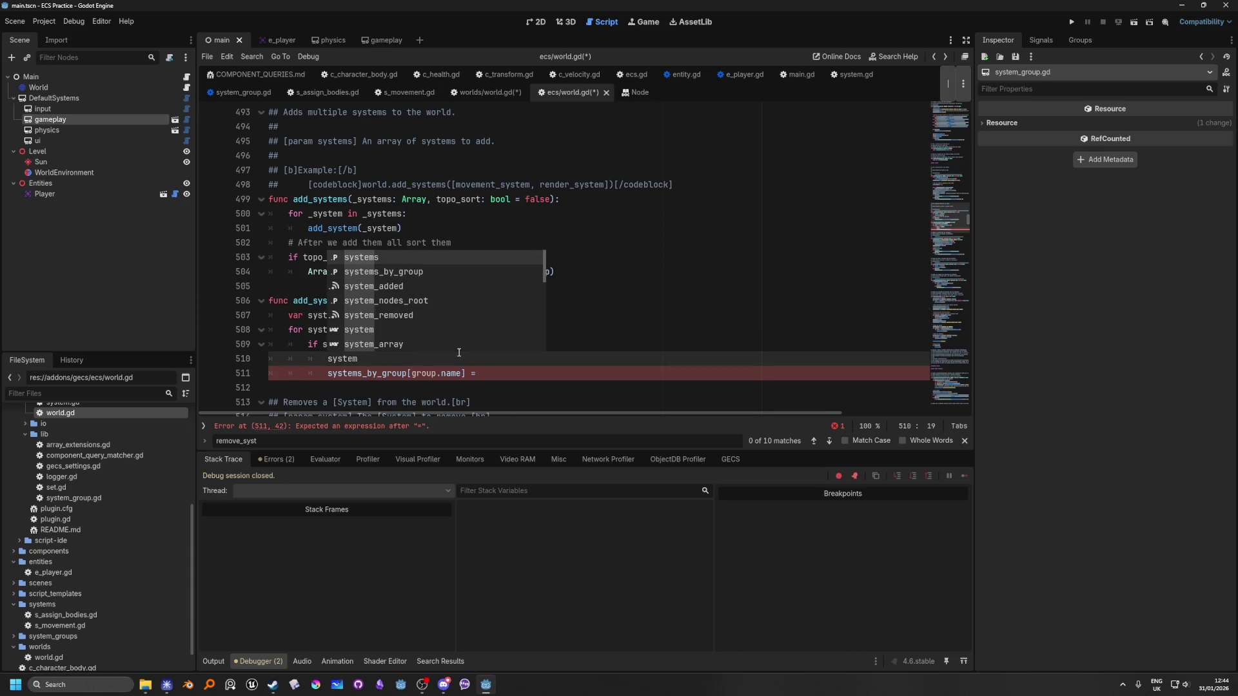
text(_array)
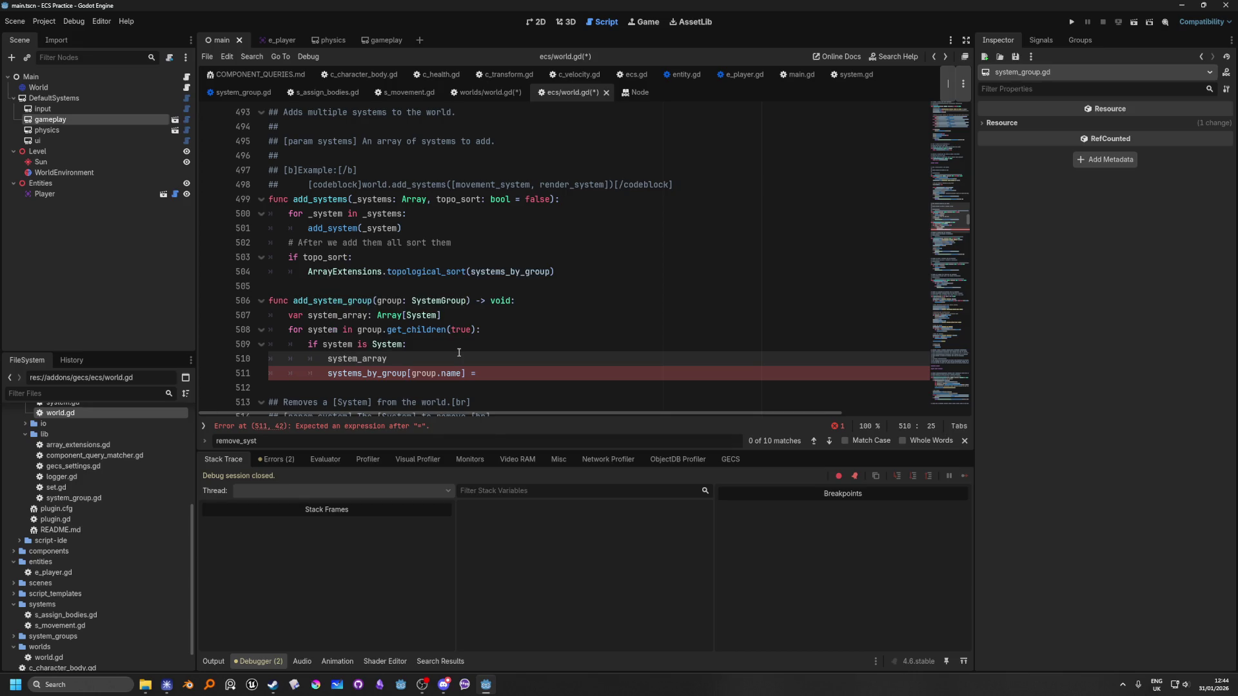
text(.a)
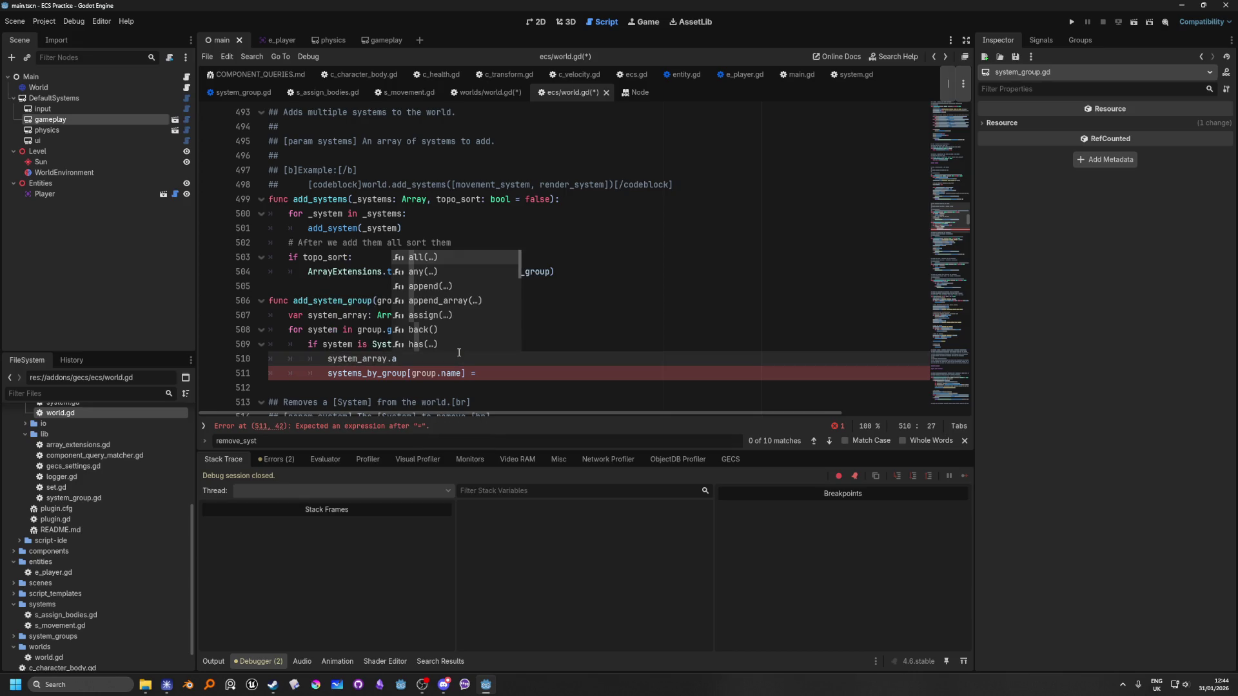
key(Down)
key(Down)
key(Down)
key(Up)
key(Return)
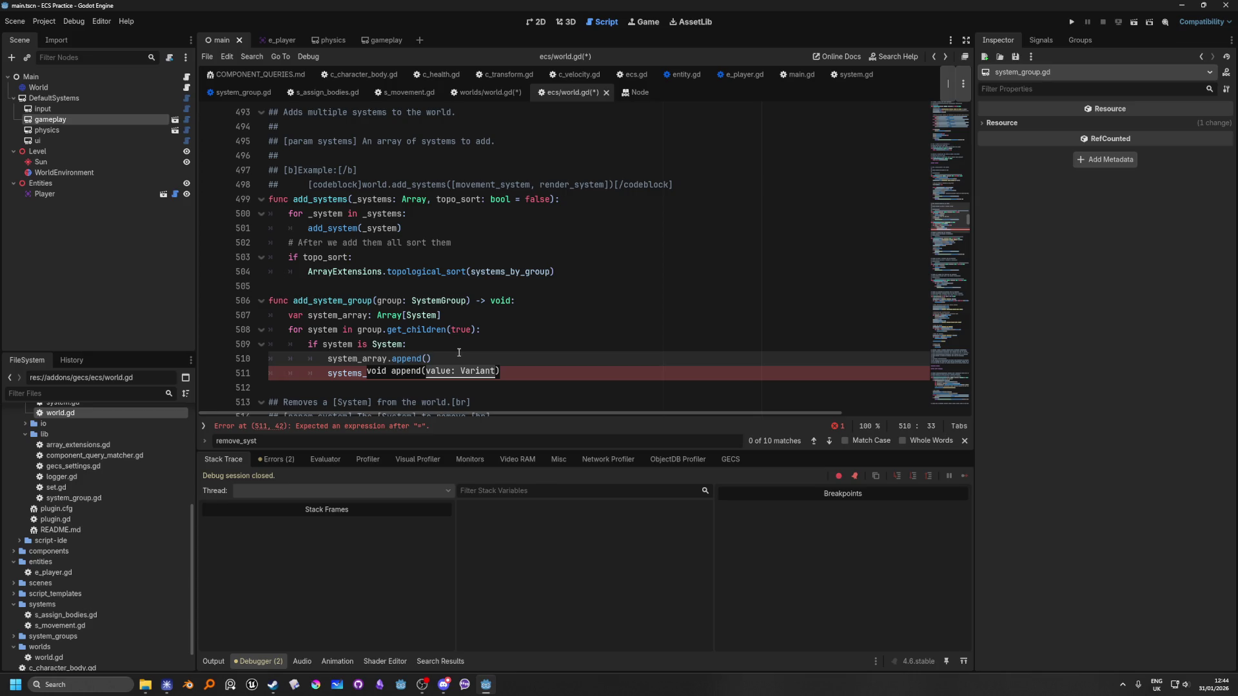
text(sy)
key(Down)
key(Down)
key(Down)
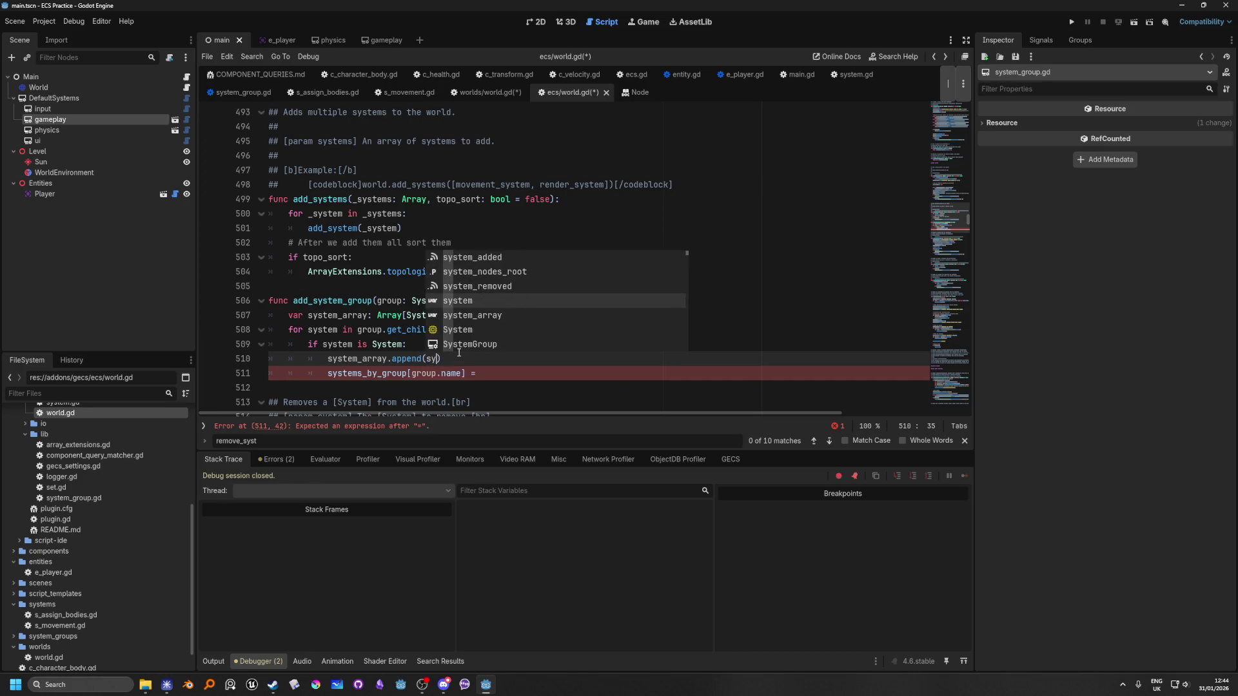
key(Return)
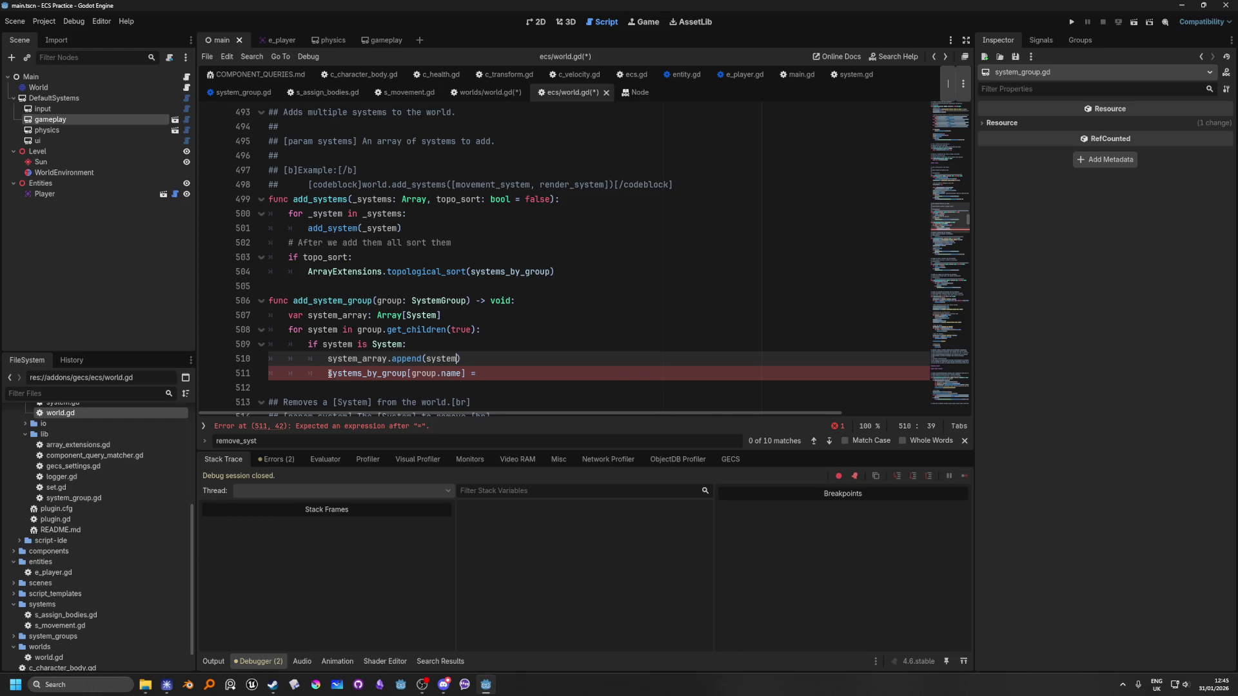
click(327, 374)
key(BackSpace)
key(BackSpace)
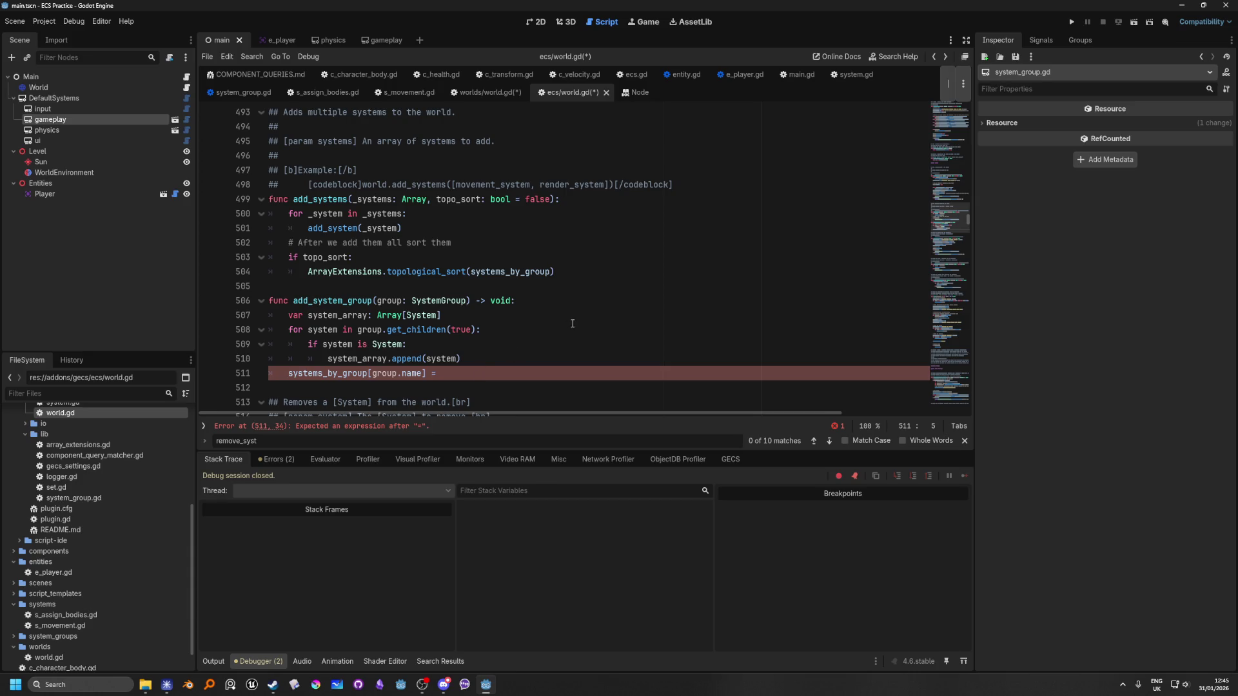
key(Return)
Wrap the assignment in 'if system_array:' and assign system_array to systems_by_group[group.name].
key(Up)
text(if syst)
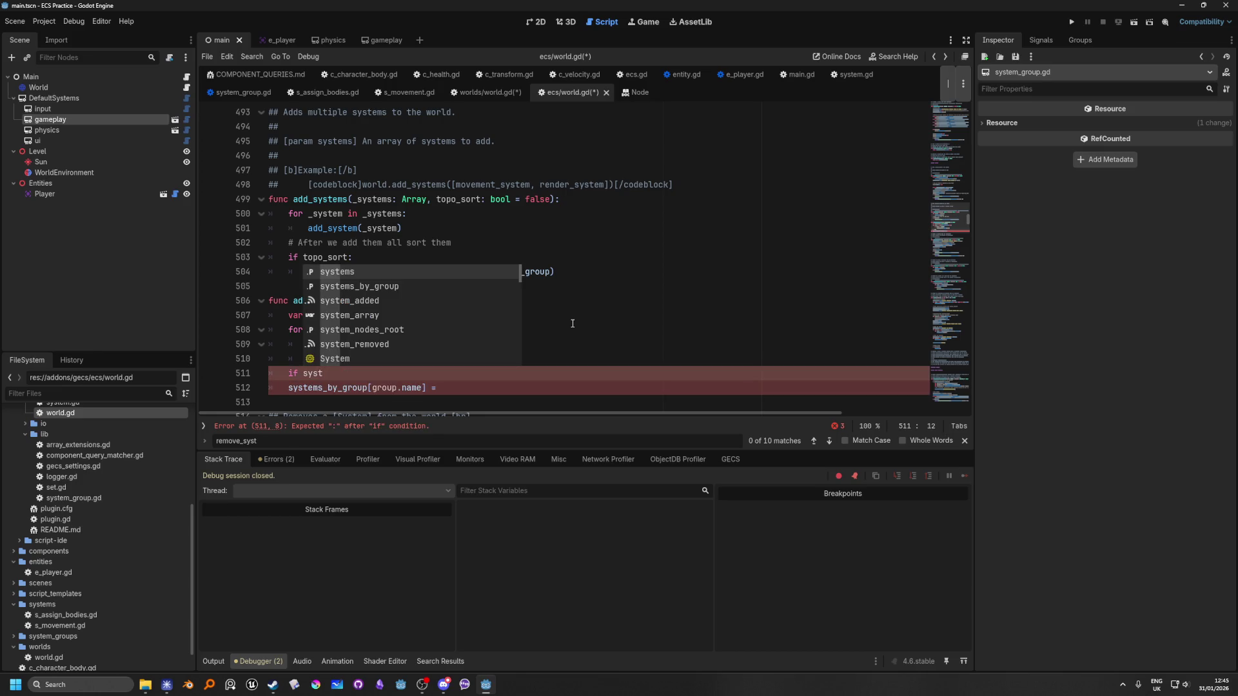
key(Down)
key(Down)
key(Down)
key(Return)
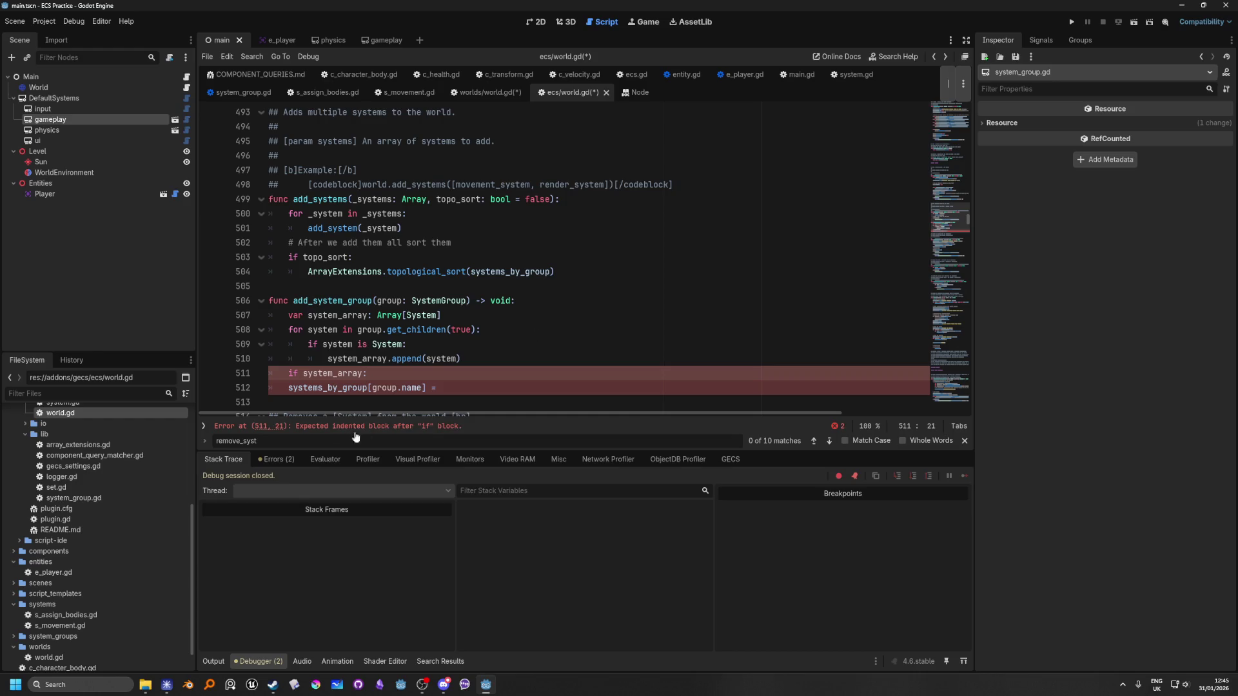
click(291, 388)
key(Tab)
click(478, 389)
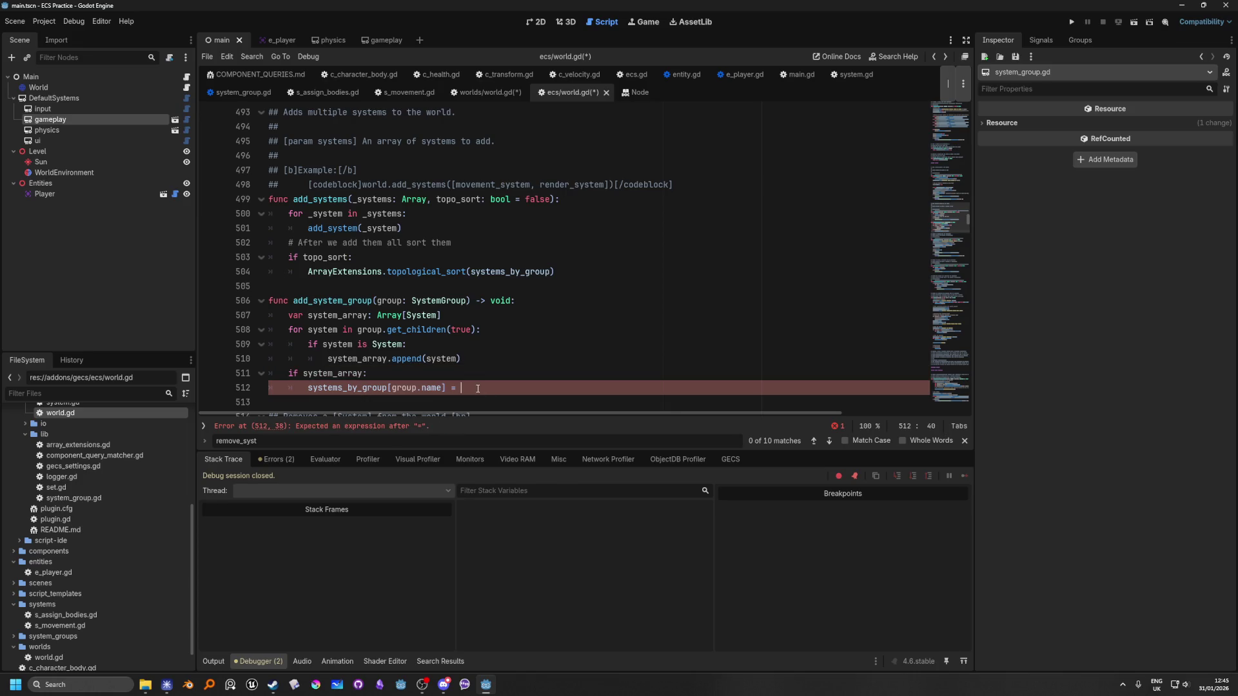
text(sys)
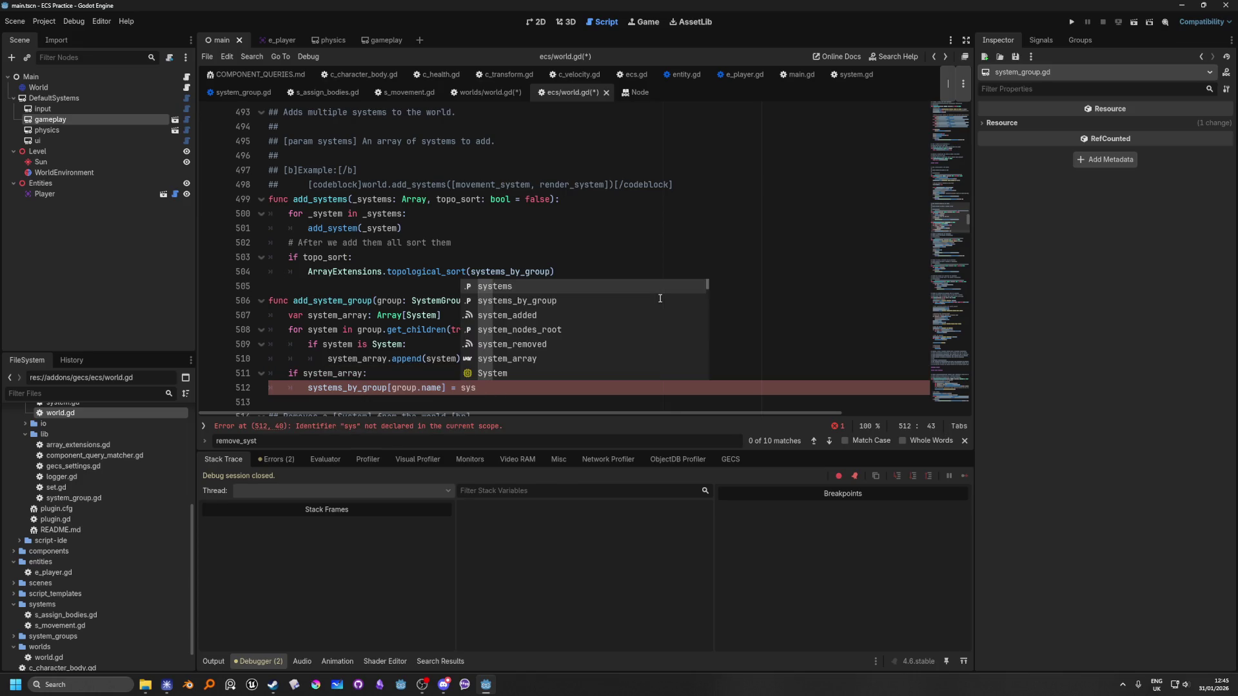
key(Down)
key(Down)
key(Down)
key(Return)
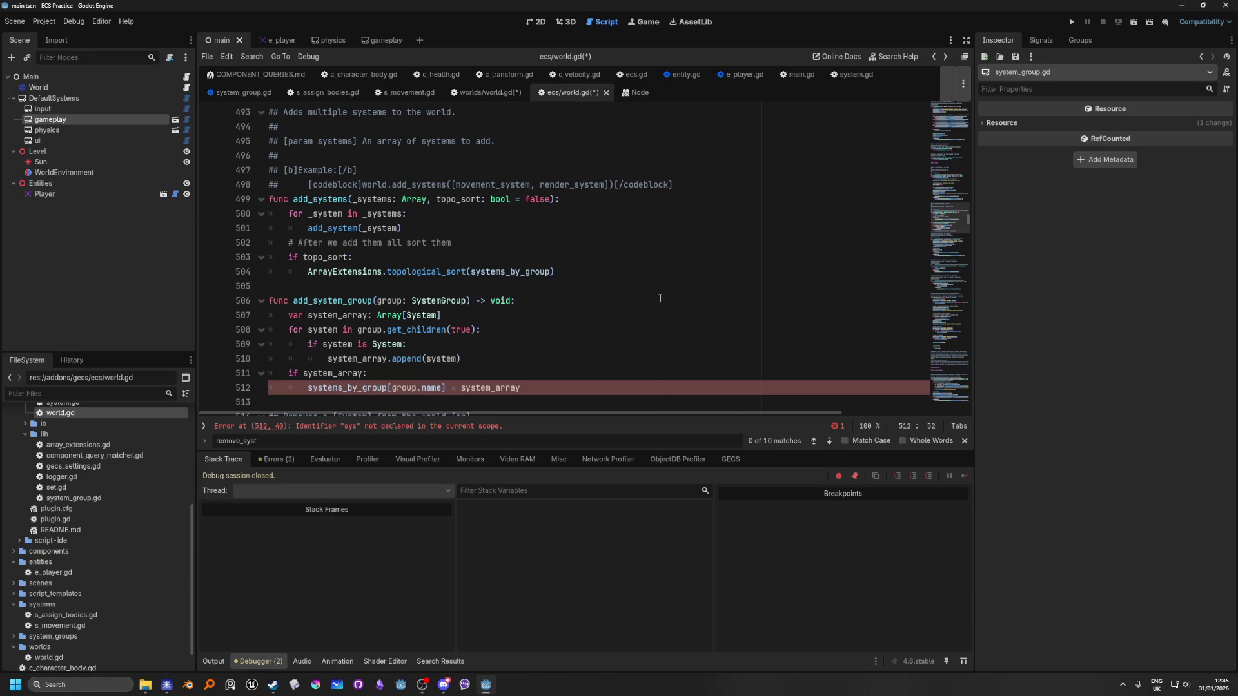
Save ecs/world.gd and switch to the Main node's script main.gd.
click(533, 237)
scroll(555, 271, down, 3)
scroll(584, 304, up, 3)
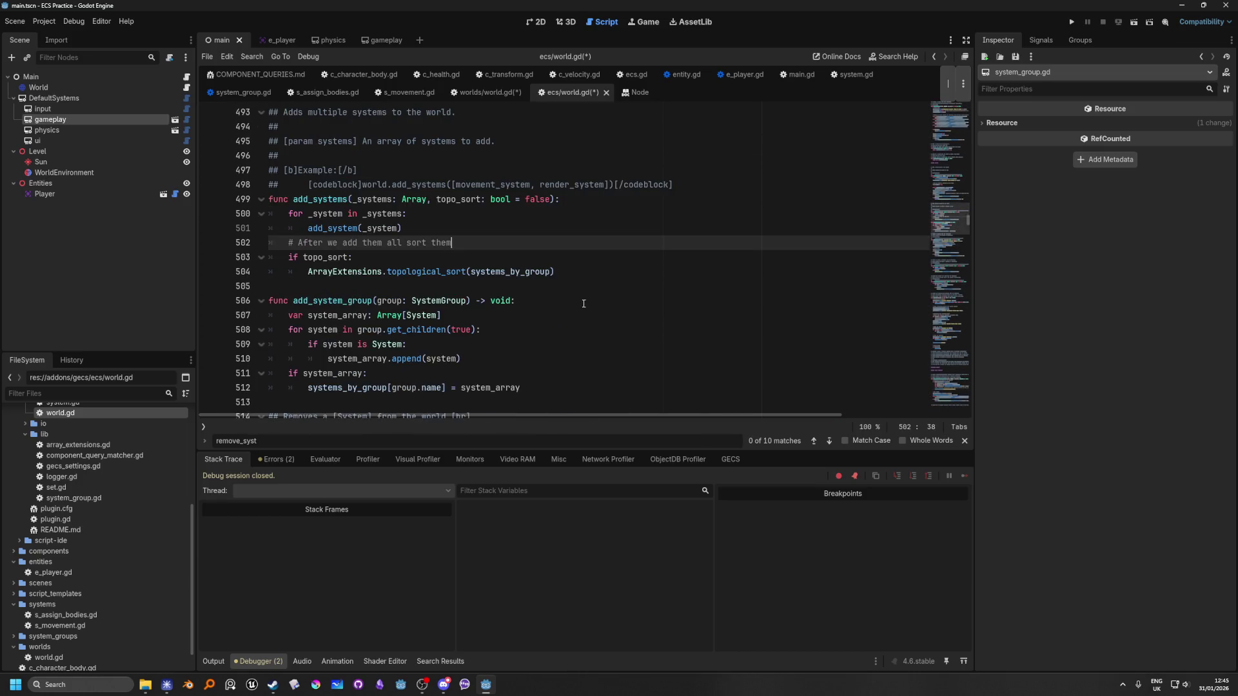
click(553, 339)
key(ctrl+s)
click(396, 266)
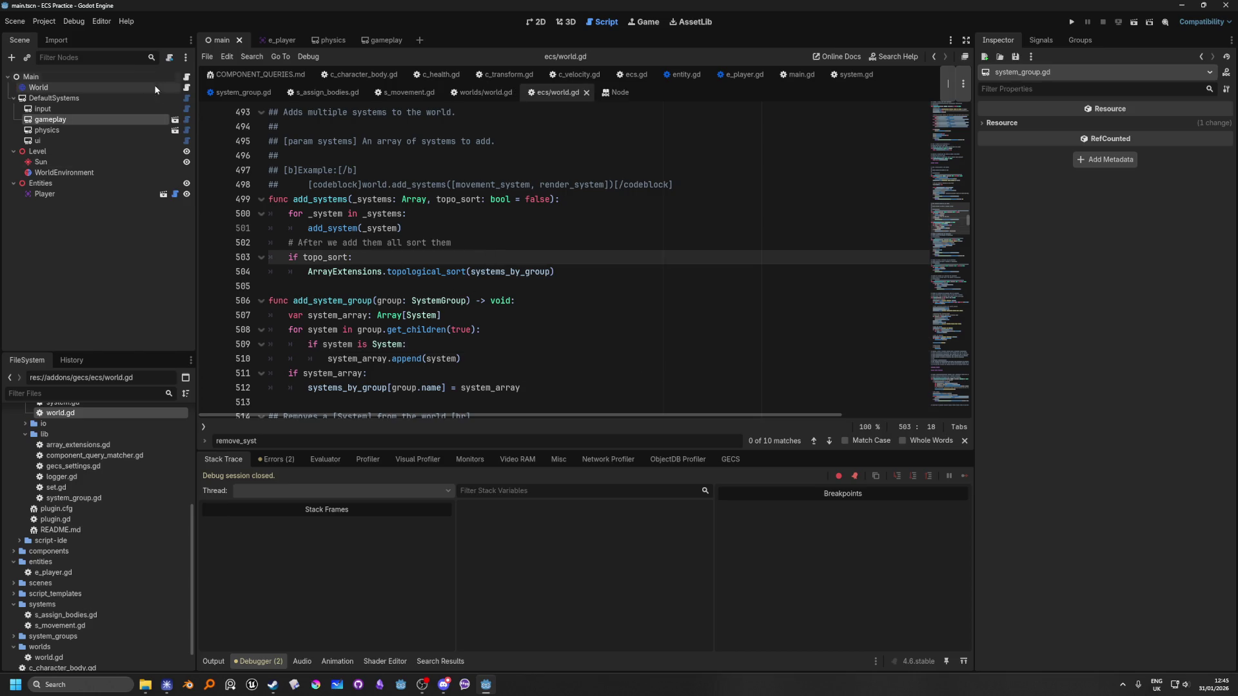
click(187, 78)
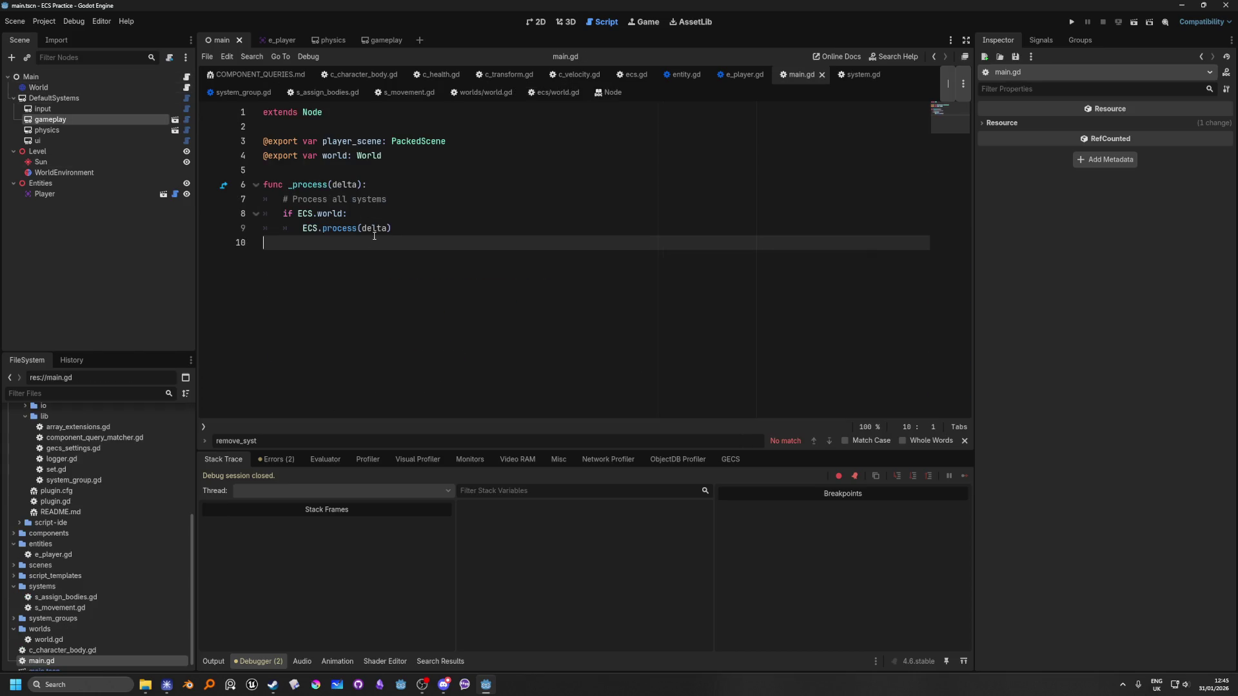
Delete main.gd's _ready function that built the movement system, then switch to worlds/world.gd.
click(427, 149)
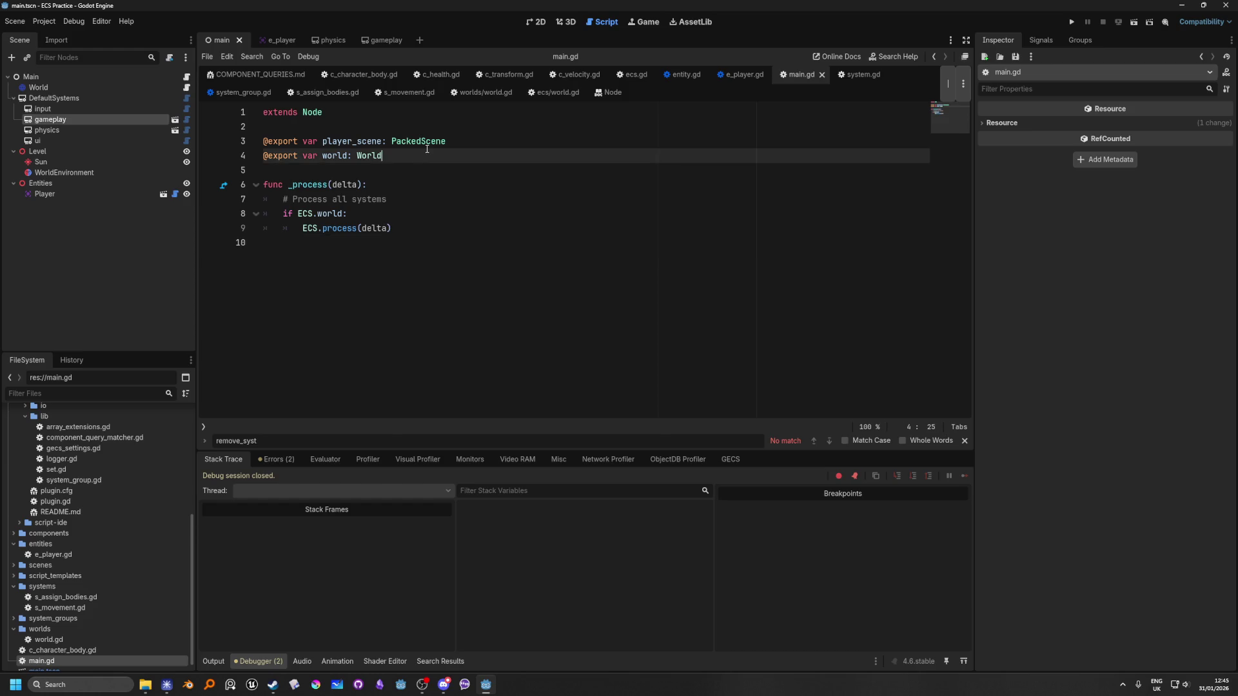
key(Return)
key(Return)
text(func _re)
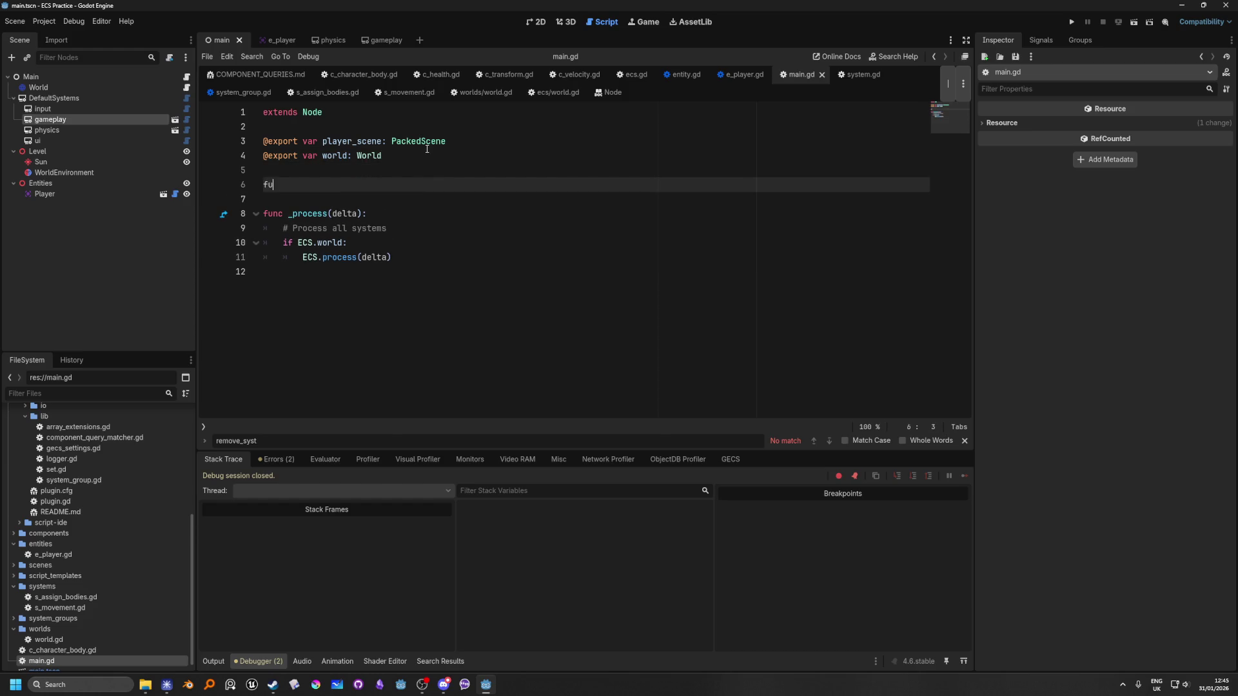
key(Return)
key(Return)
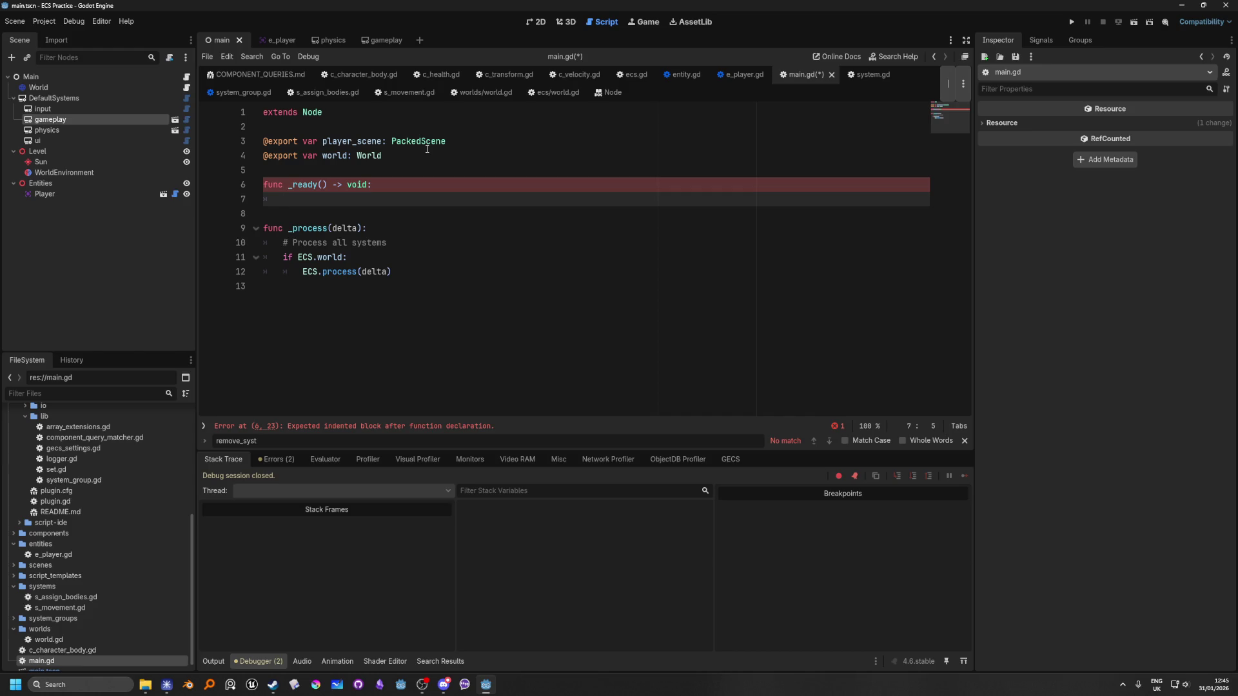
key(ctrl+z)
key(ctrl+z)
key(ctrl+z)
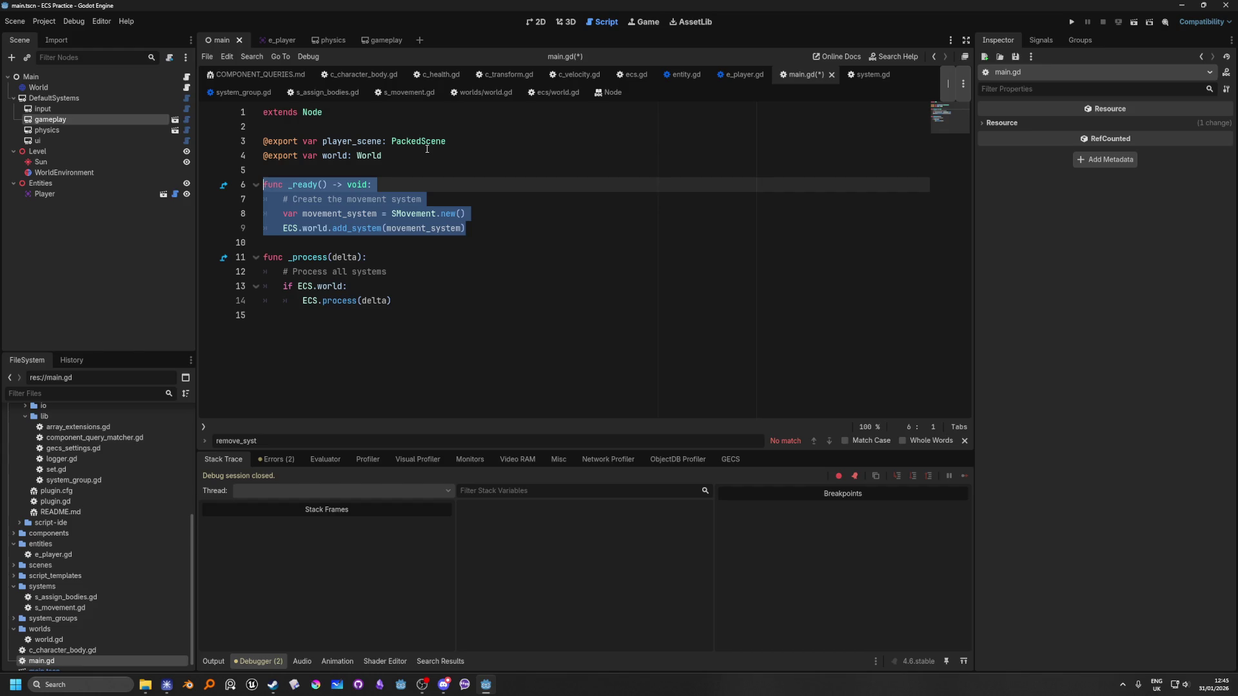
click(508, 165)
drag(519, 229, 34, 187)
key(BackSpace)
key(BackSpace)
key(BackSpace)
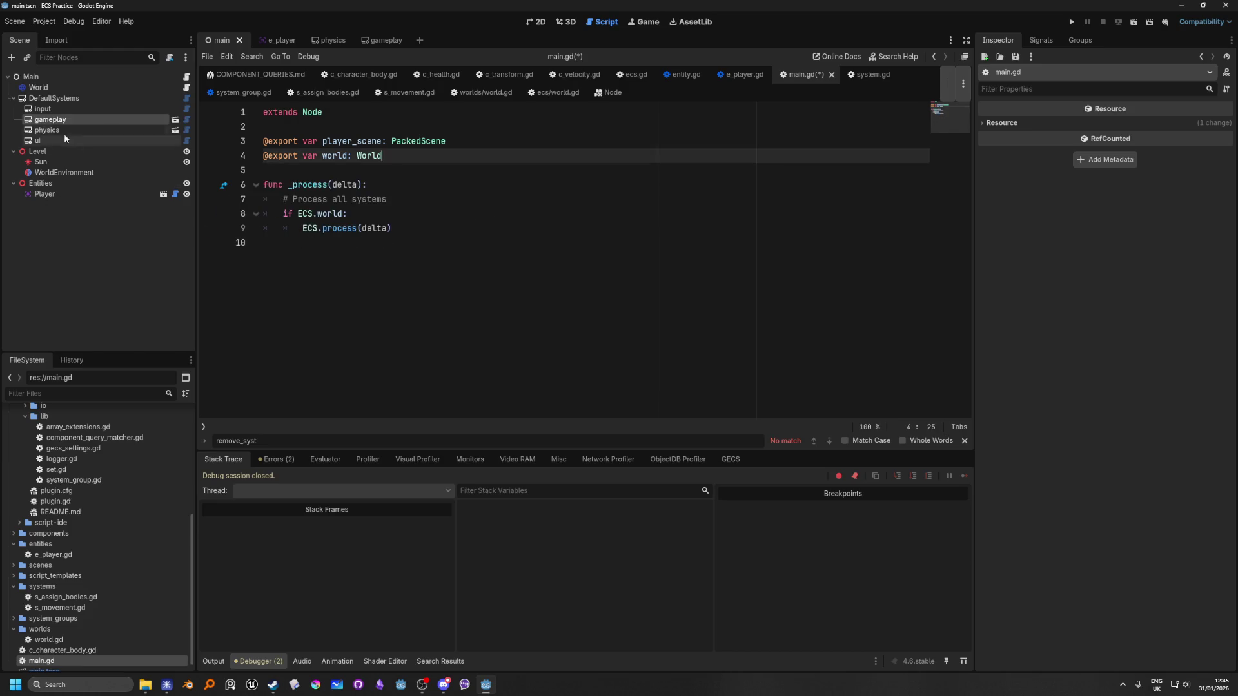
click(186, 88)
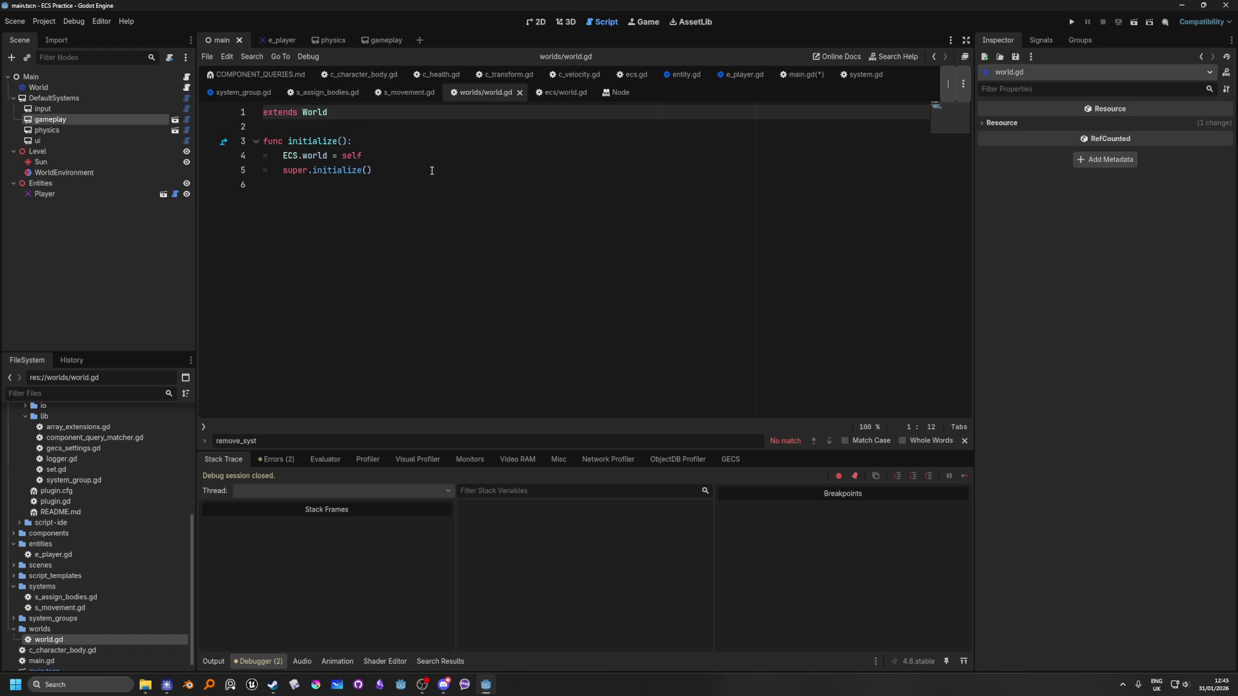
Add a 'func _ready() -> void:' stub below initialize in worlds/world.gd.
click(454, 176)
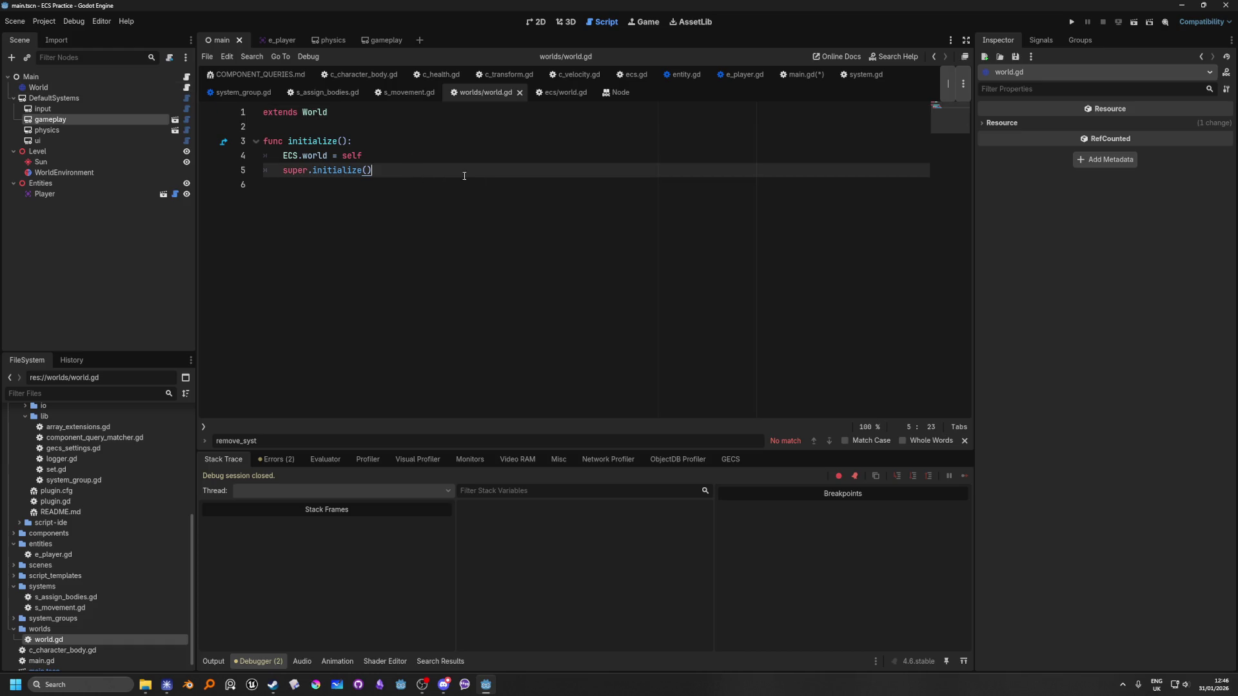
key(Return)
key(Return)
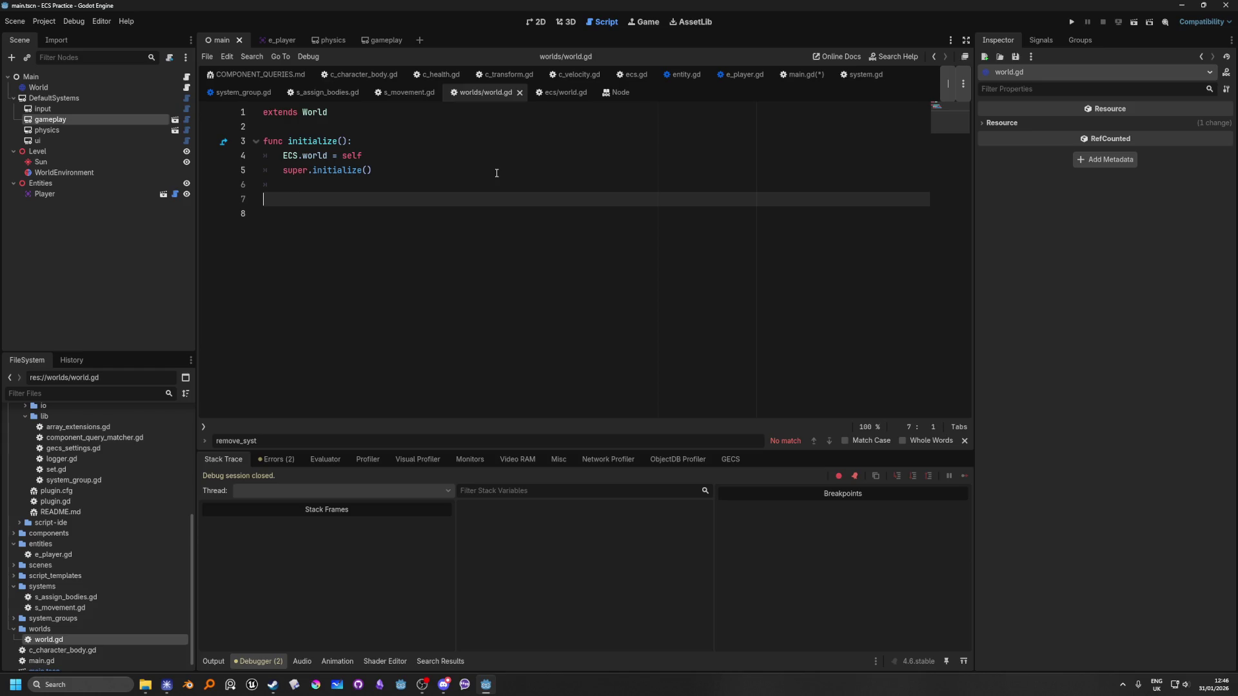
text(func _re)
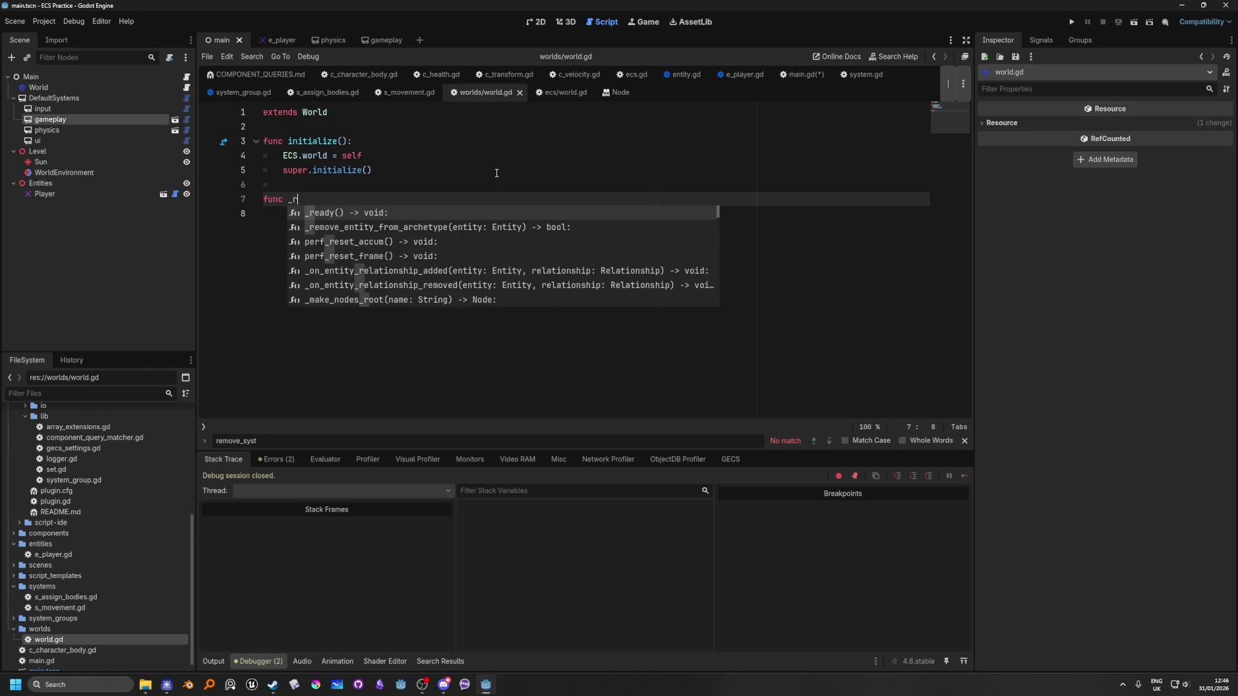
key(Return)
key(Return)
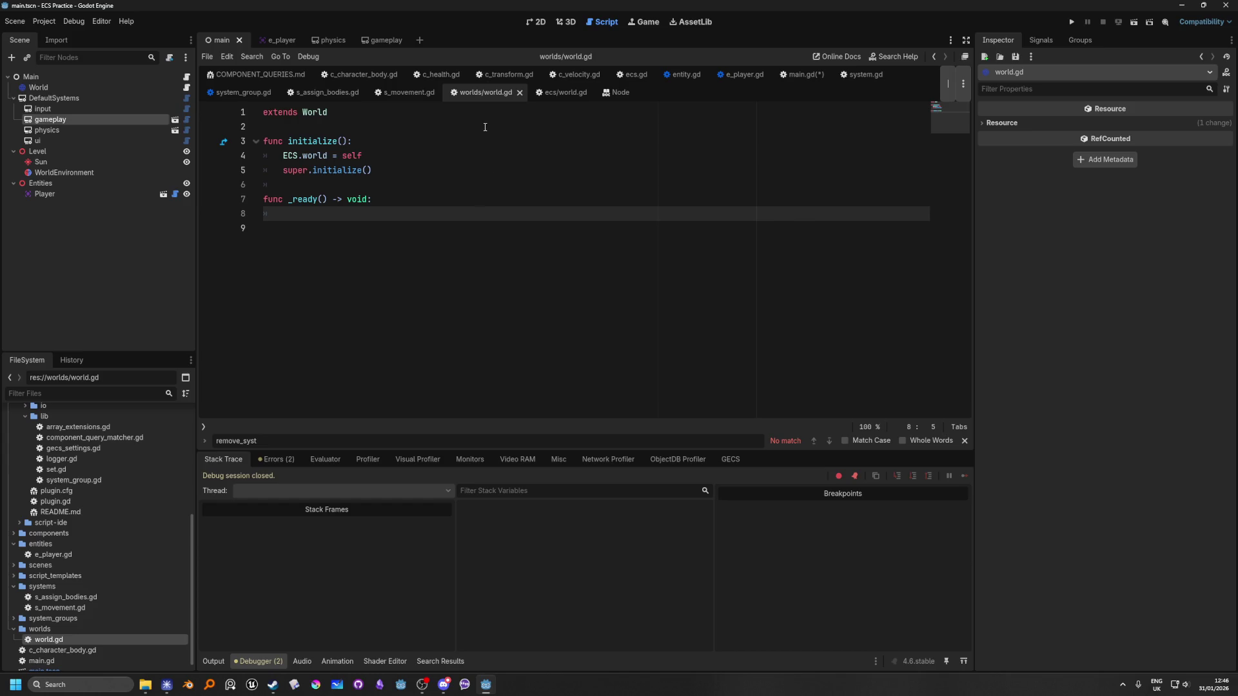
Export SystemGroup variables for the input, gameplay, physics and ui nodes below extends World.
click(351, 112)
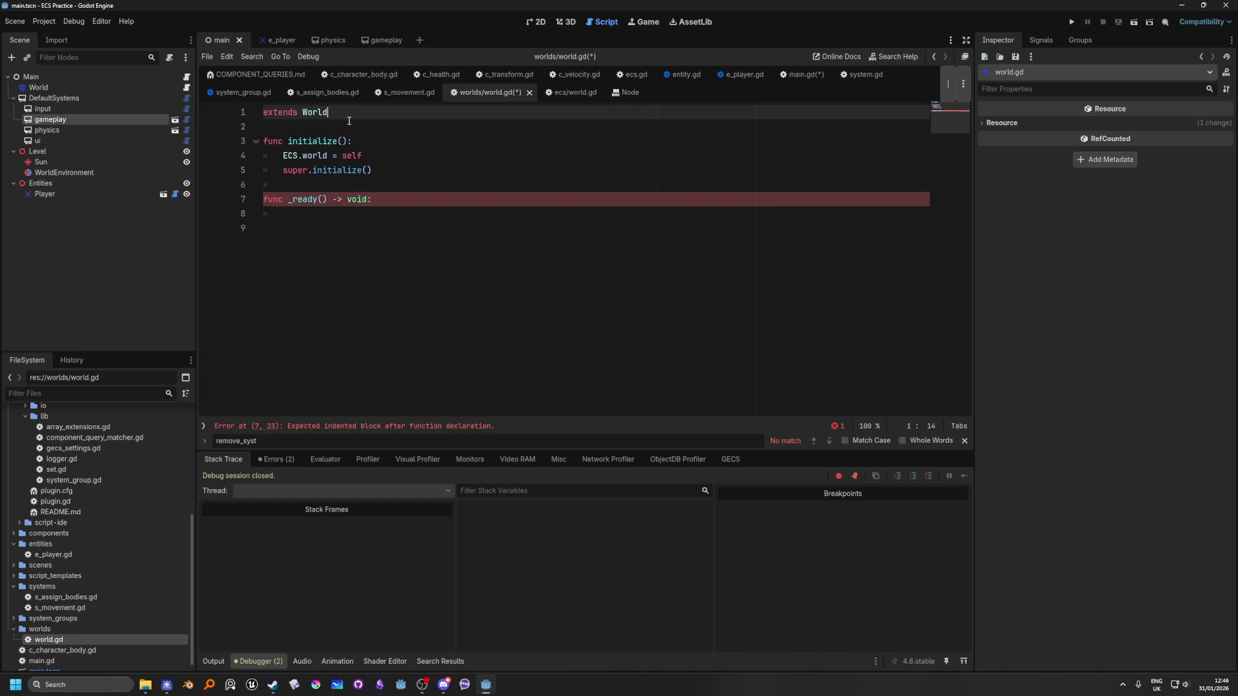
key(Return)
key(Return)
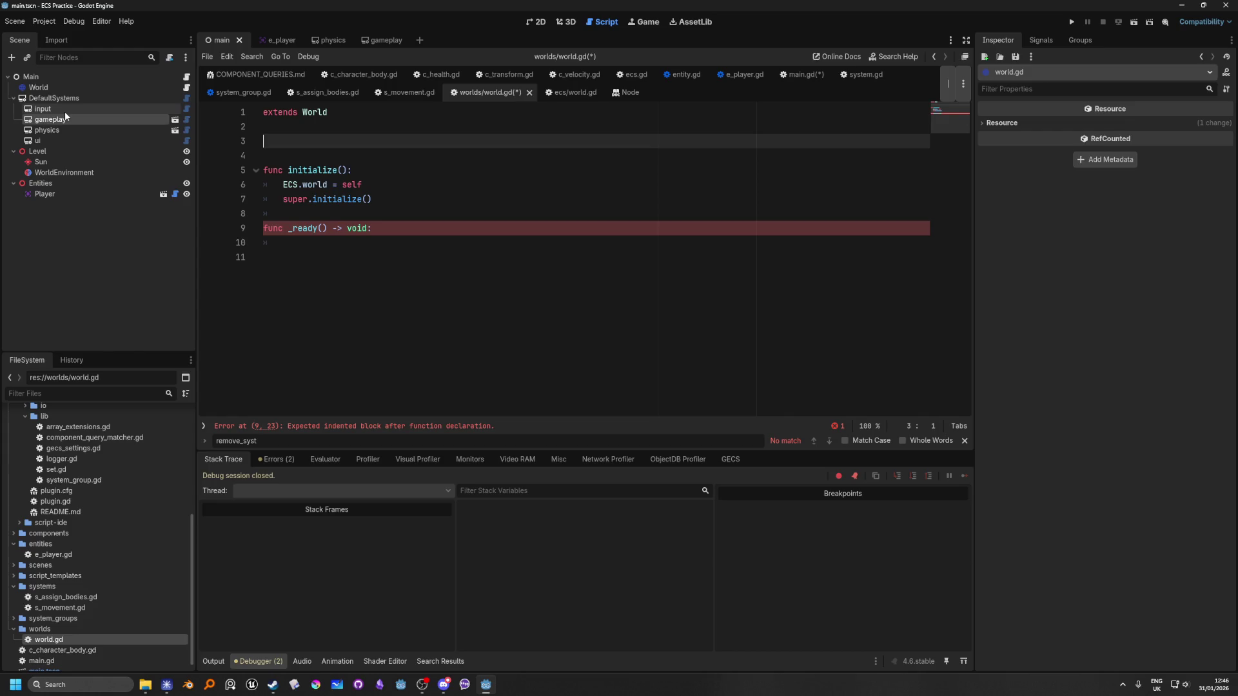
click(64, 111)
shift+click(44, 139)
drag(40, 119, 278, 141)
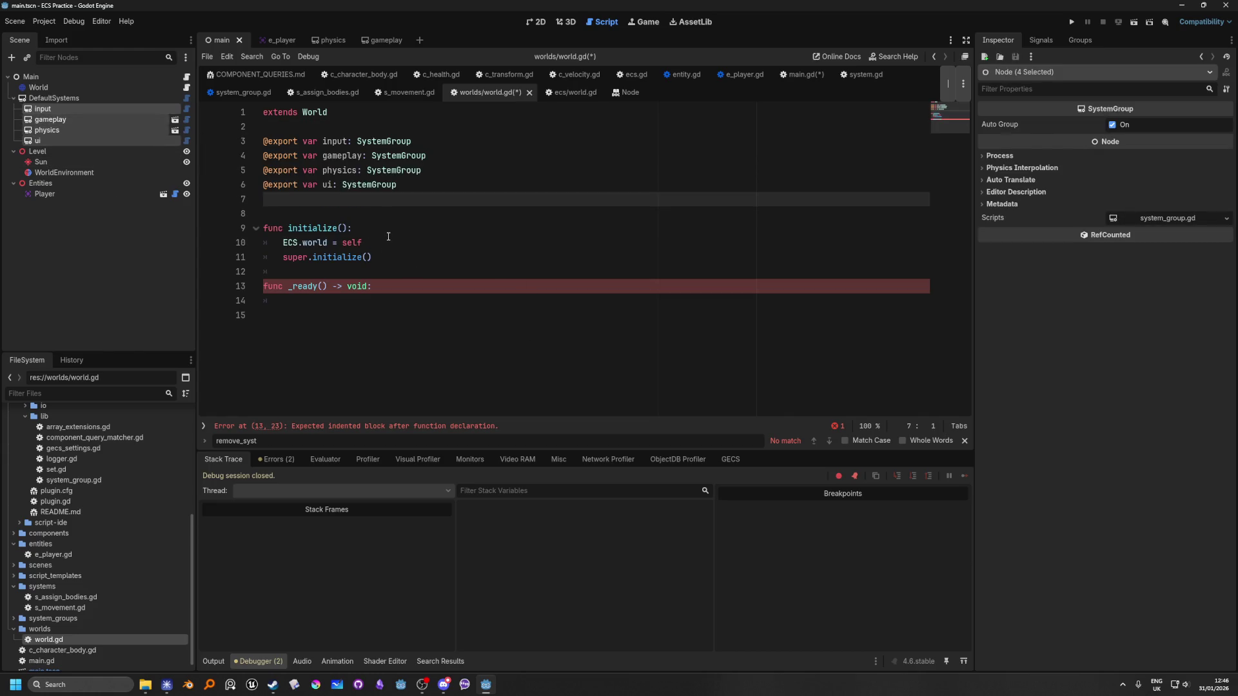
key(Delete)
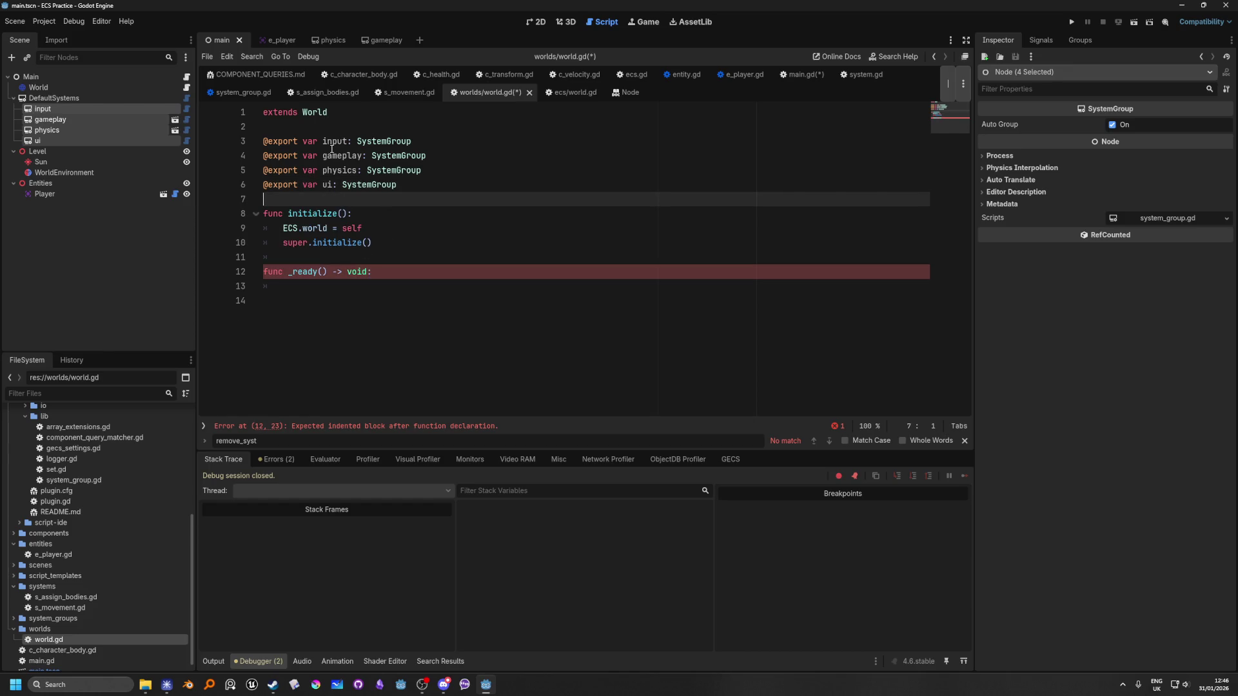
Insert an add_system_group() call in the _ready body.
click(339, 293)
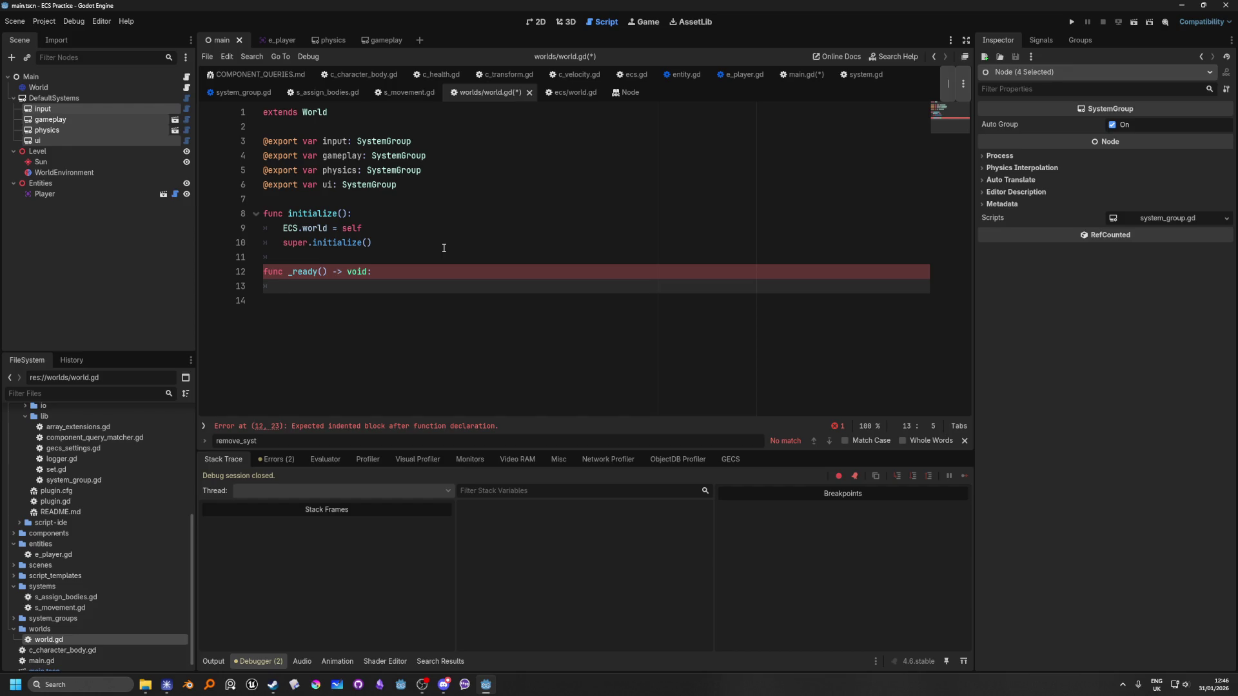
text(self.)
key(BackSpace)
key(BackSpace)
key(BackSpace)
text(add)
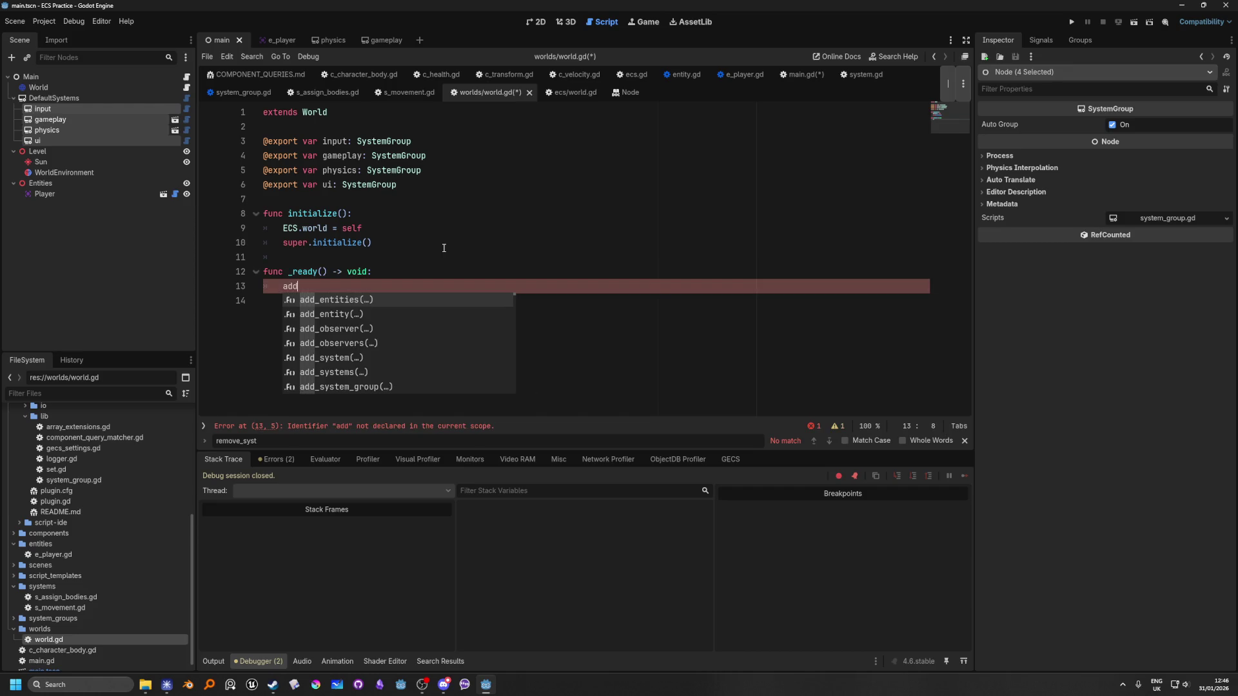
key(Down)
key(Down)
key(Down)
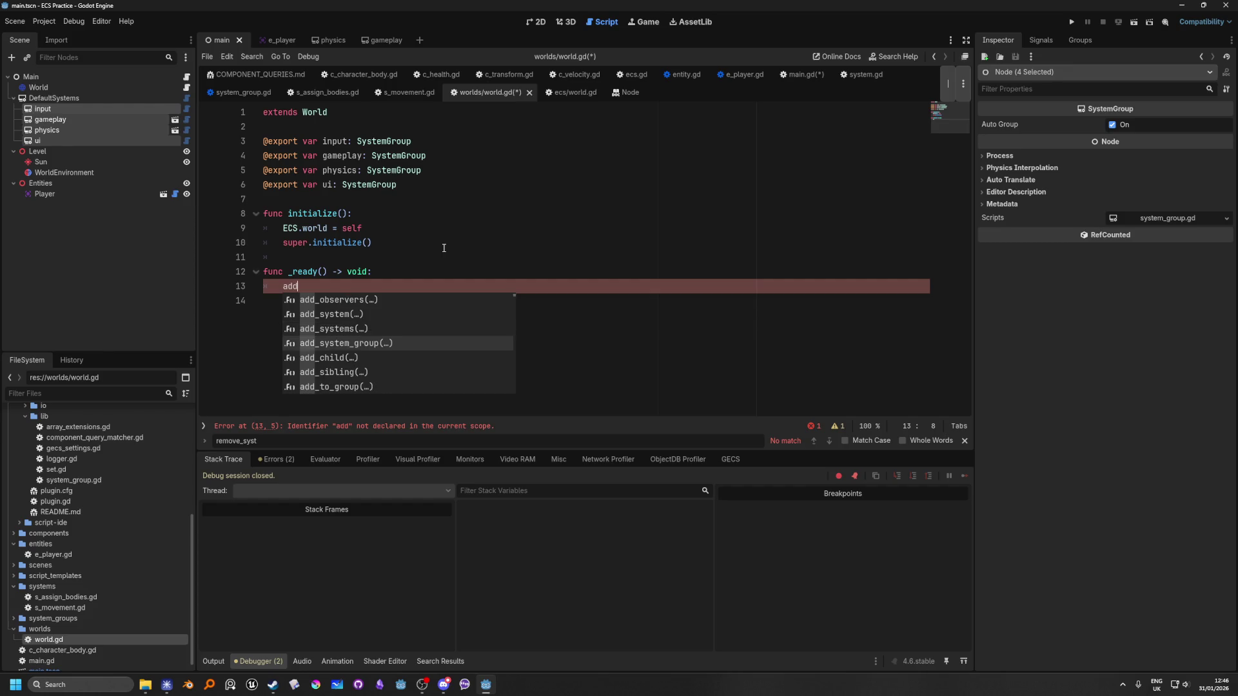
key(Return)
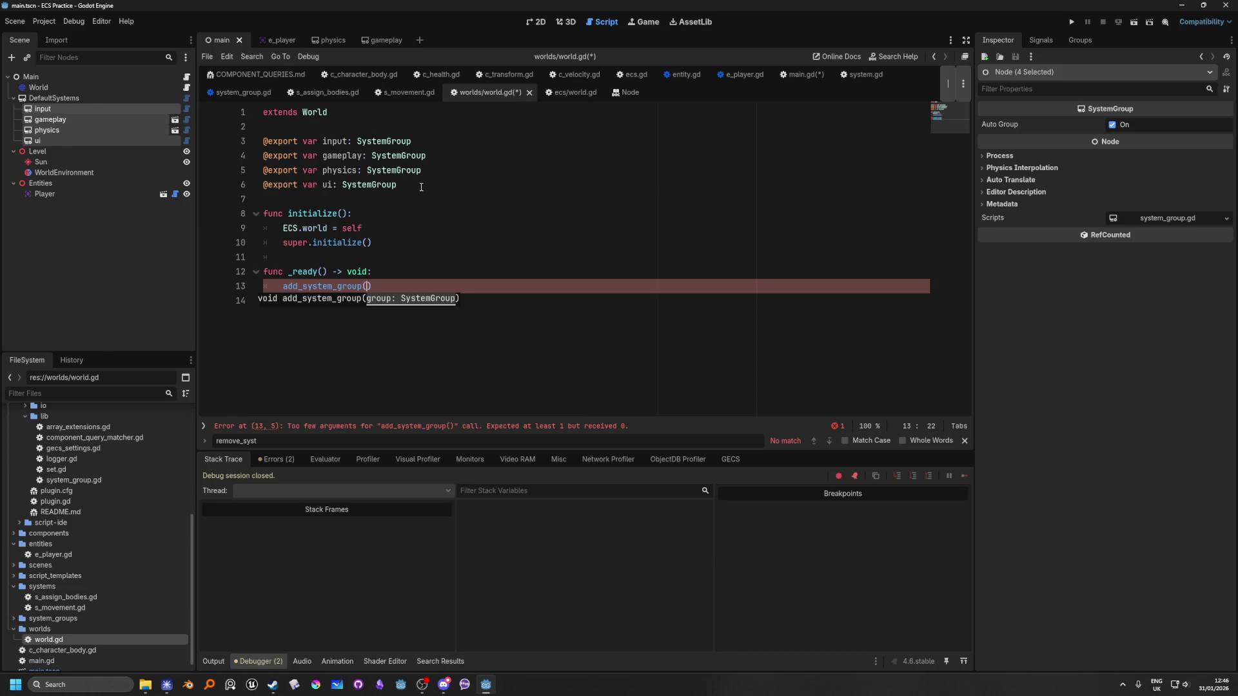
Replace the four group exports with a single exported default_systems variable.
drag(421, 187, 261, 141)
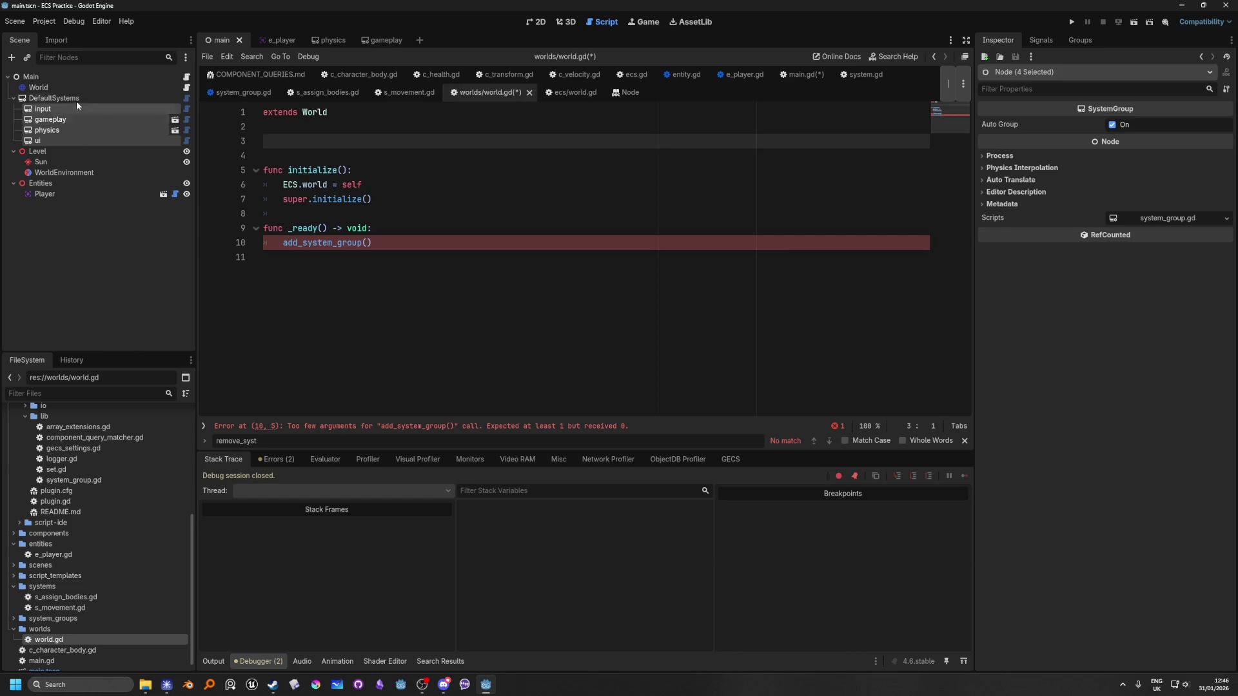
mouse_move(51, 98)
mouse_down()
mouse_move(274, 113)
mouse_move(284, 142)
mouse_up()
key(BackSpace)
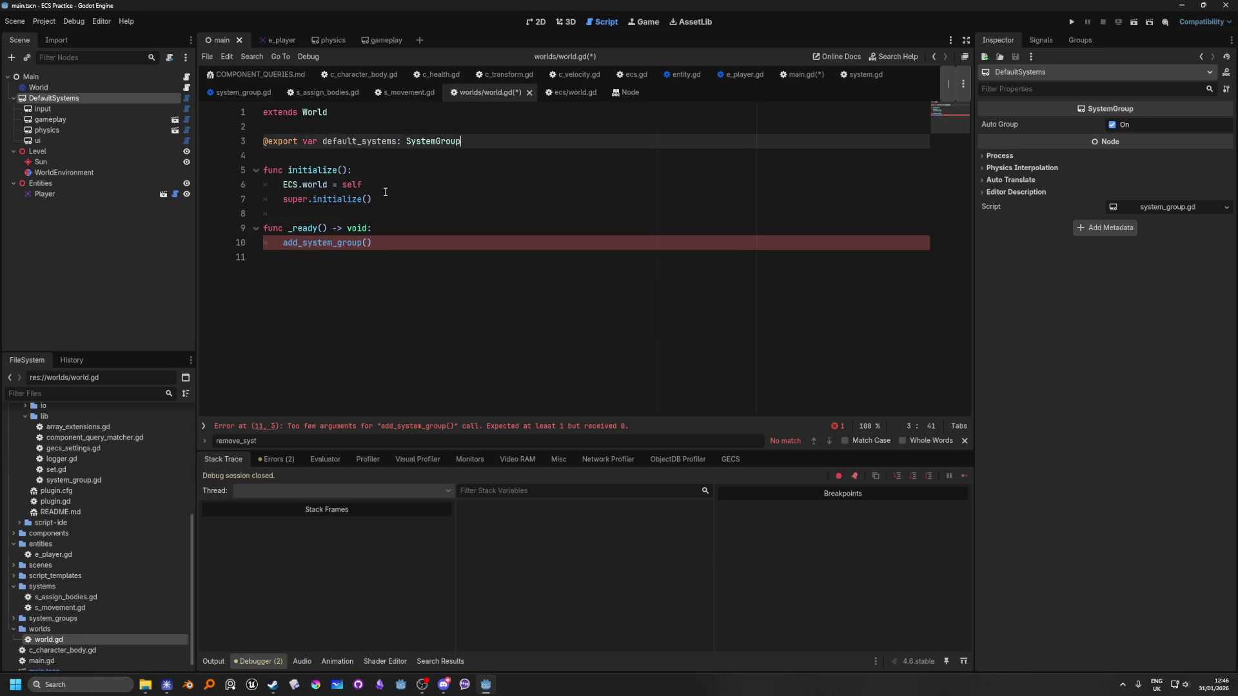
Rewrite _ready as 'for sys_group in default_systems.get_children(): add_system_group(sys_group)'.
click(395, 219)
drag(384, 249, 278, 246)
text(for sys)
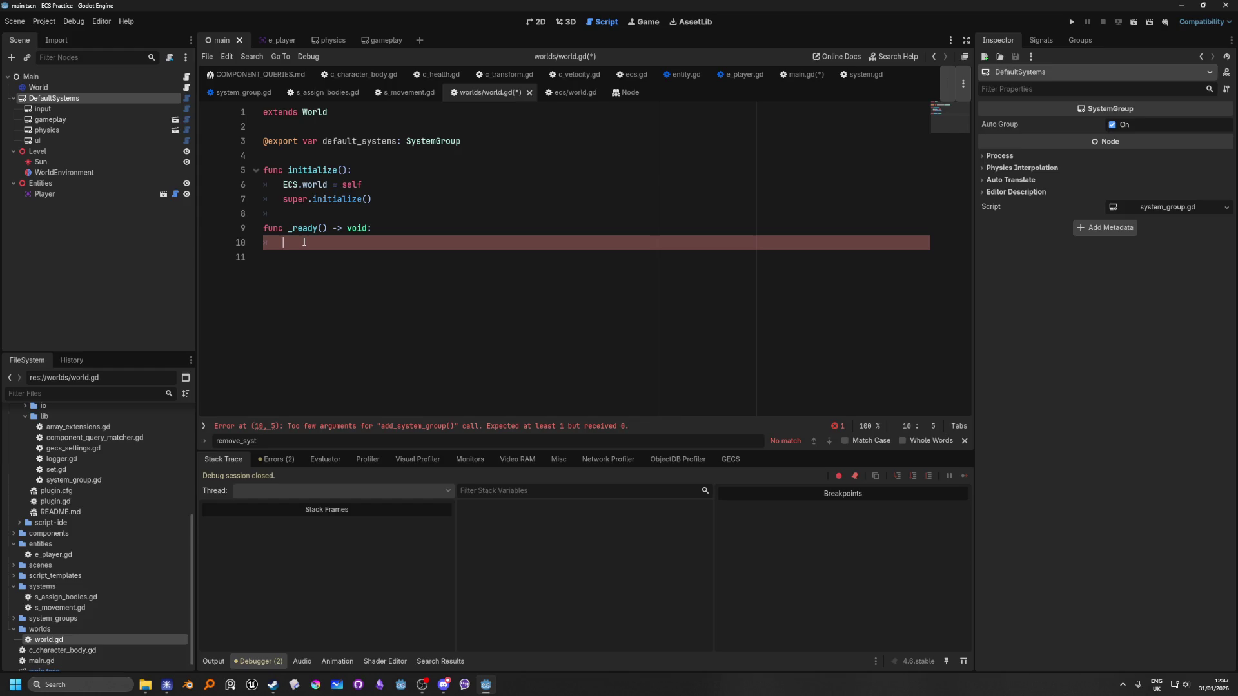
text(_g)
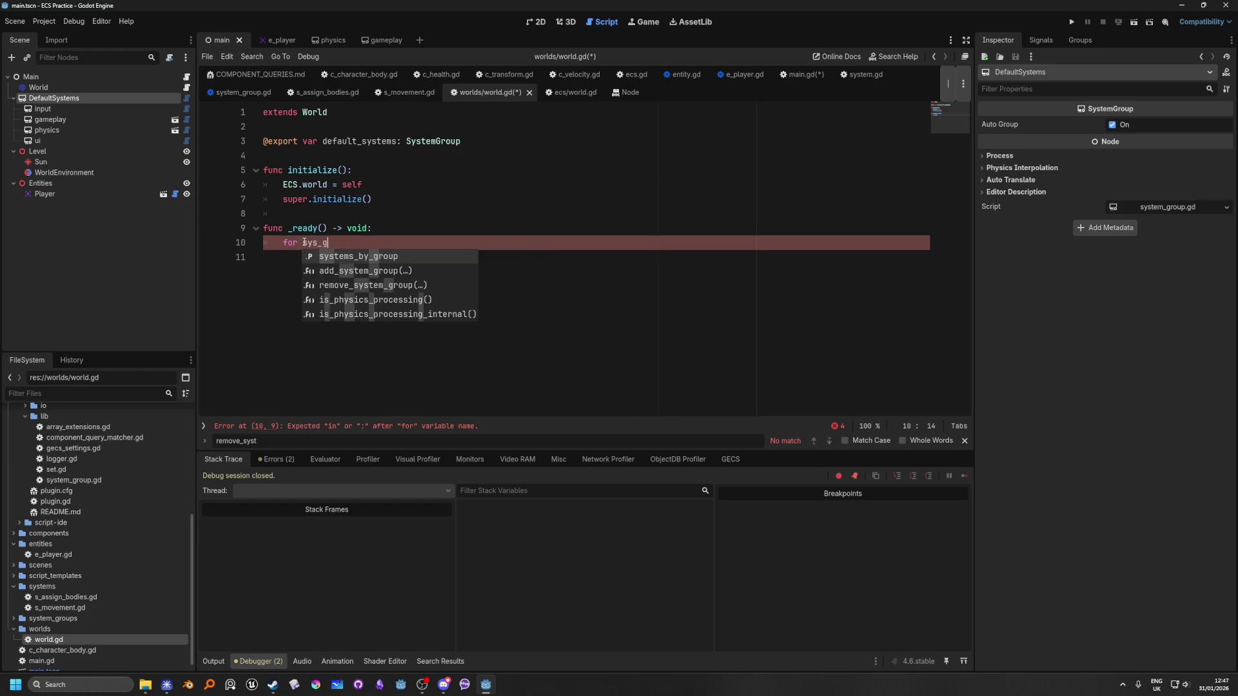
text(roup in )
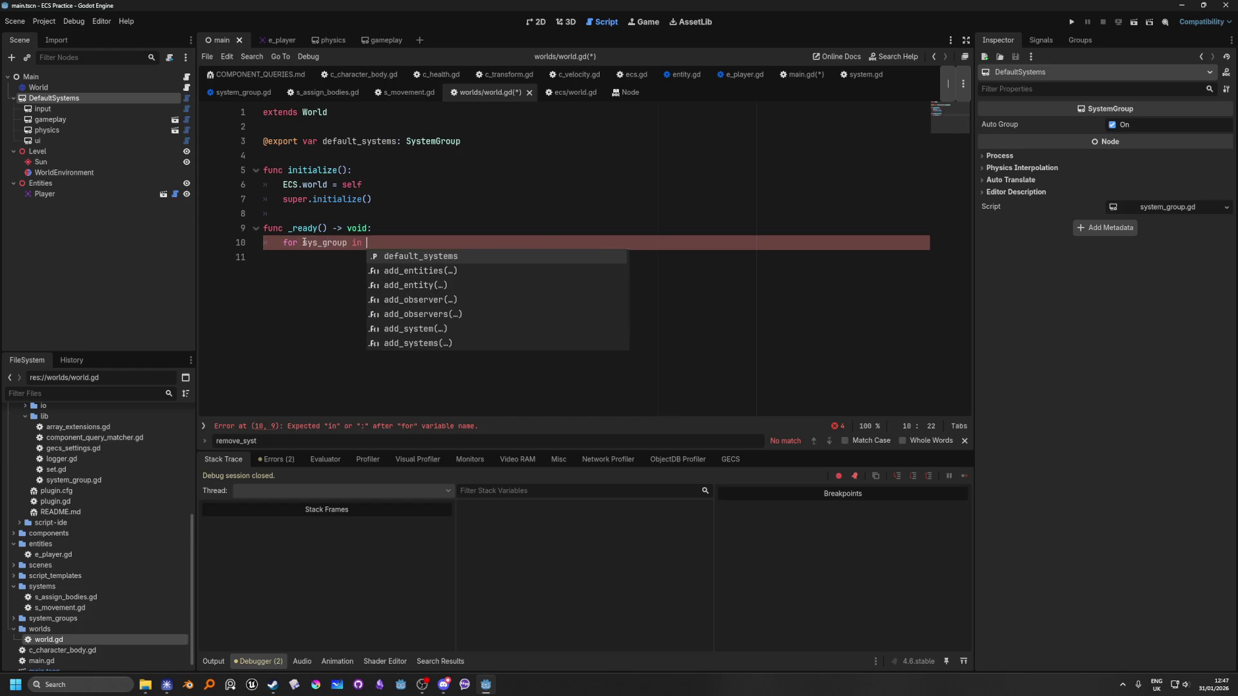
text(def)
key(Return)
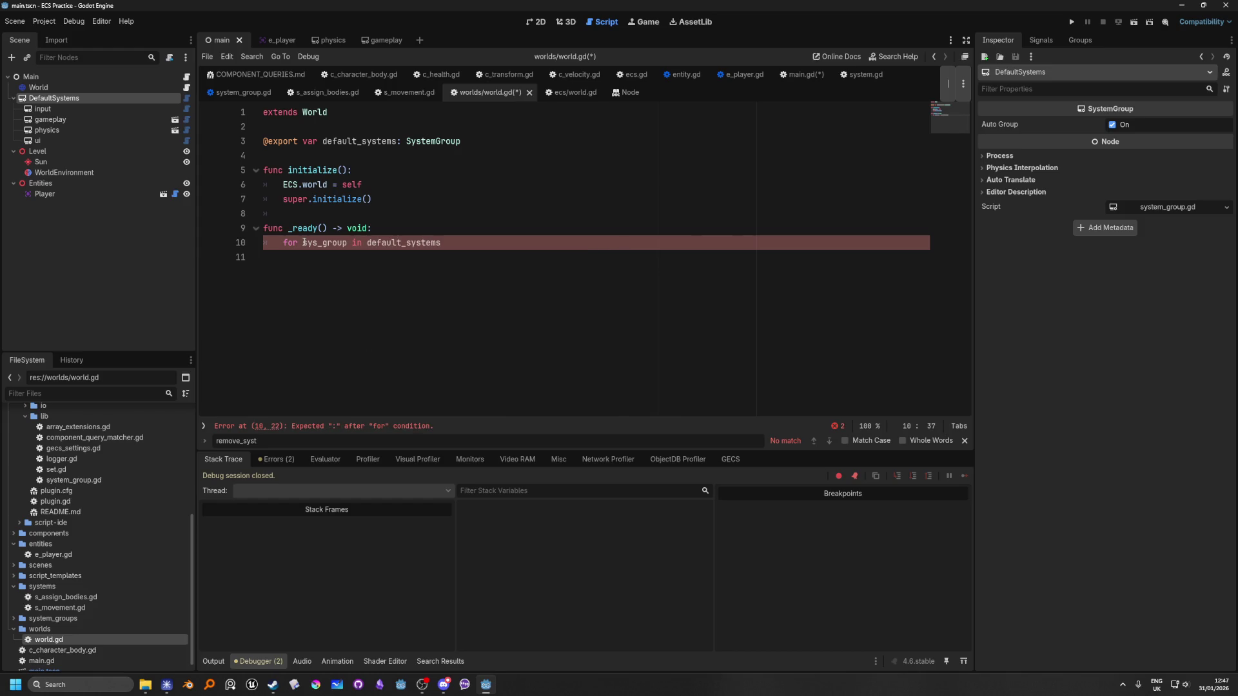
text(.get)
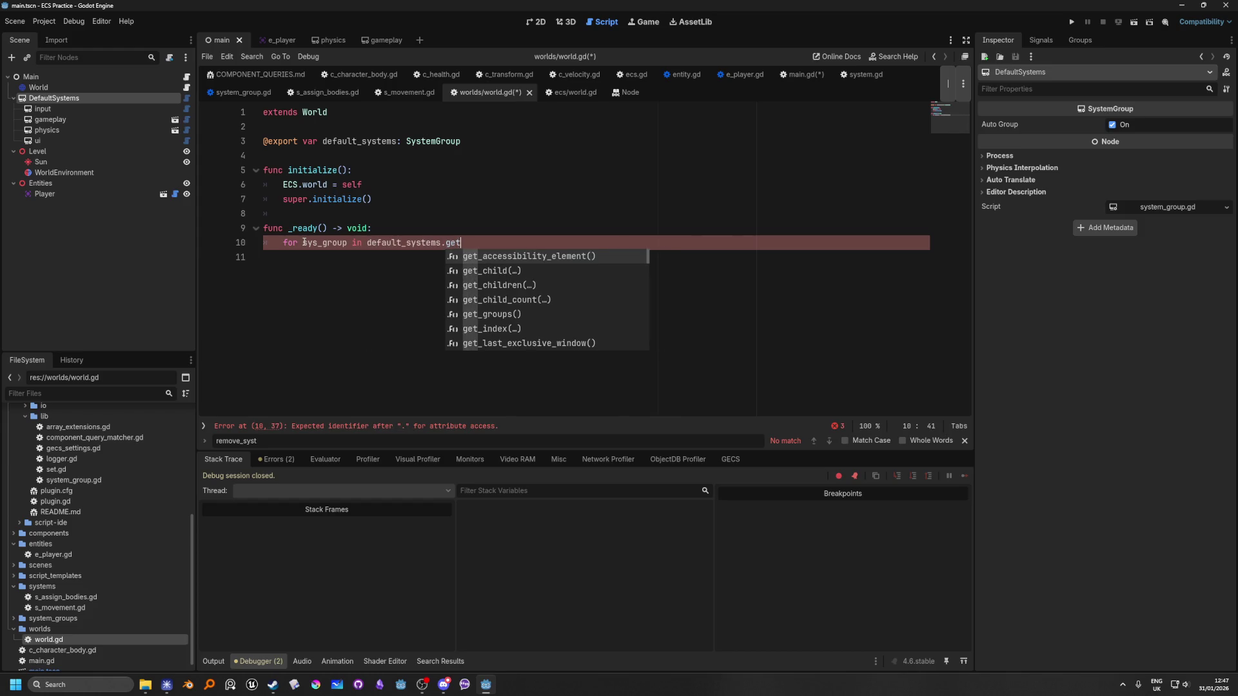
key(Down)
key(Down)
key(Down)
key(Return)
key(Right)
text(:)
key(Return)
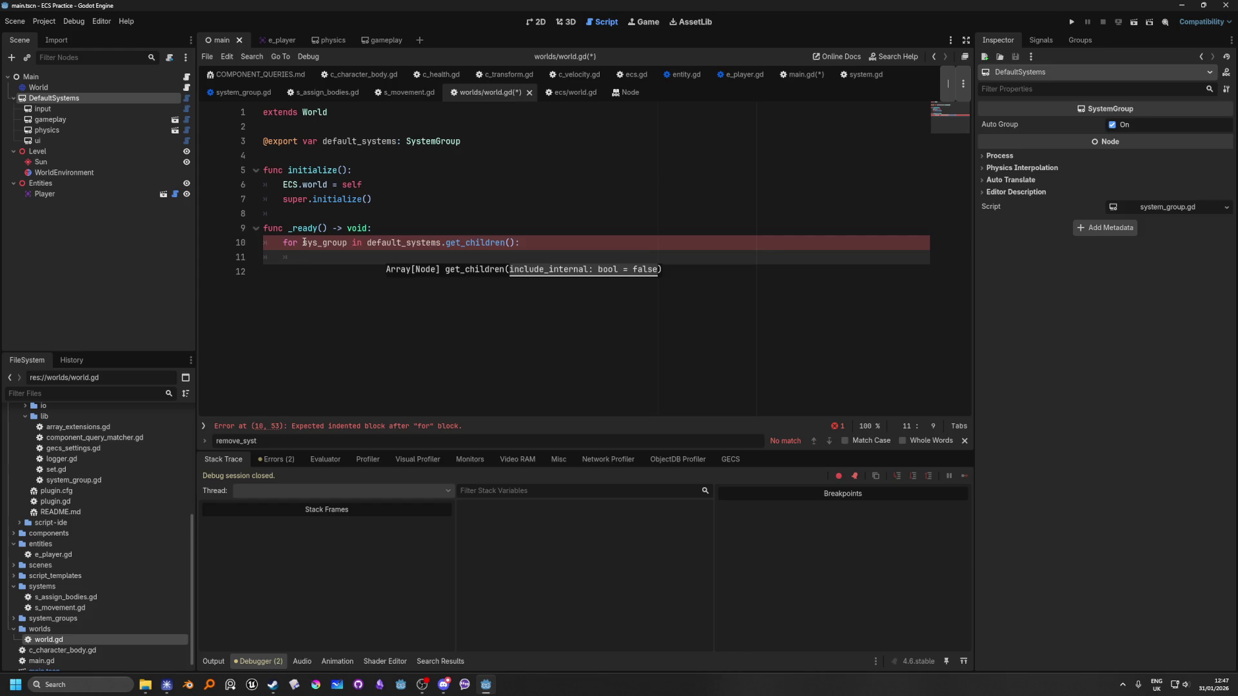
text(add_s)
key(Down)
key(Down)
key(Return)
text(add_system_group(s)
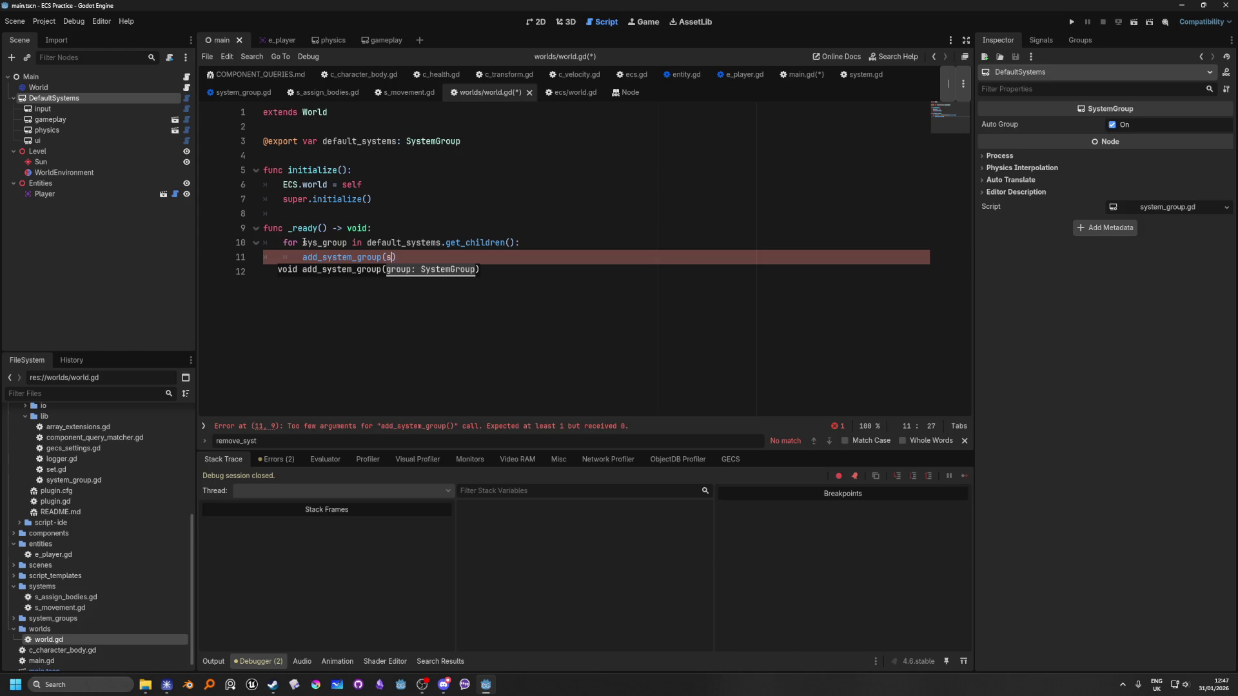
text(ys)
key(Return)
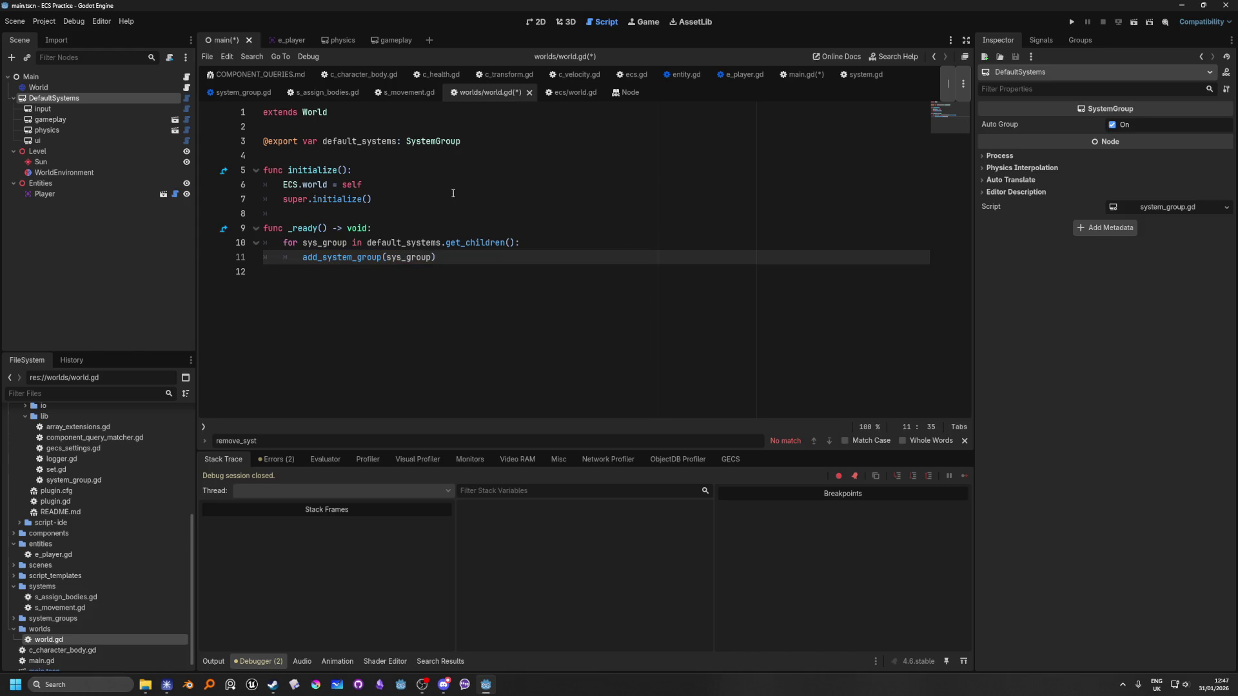
Save world.gd and run the game to test the world setup.
click(454, 193)
key(ctrl+s)
click(502, 228)
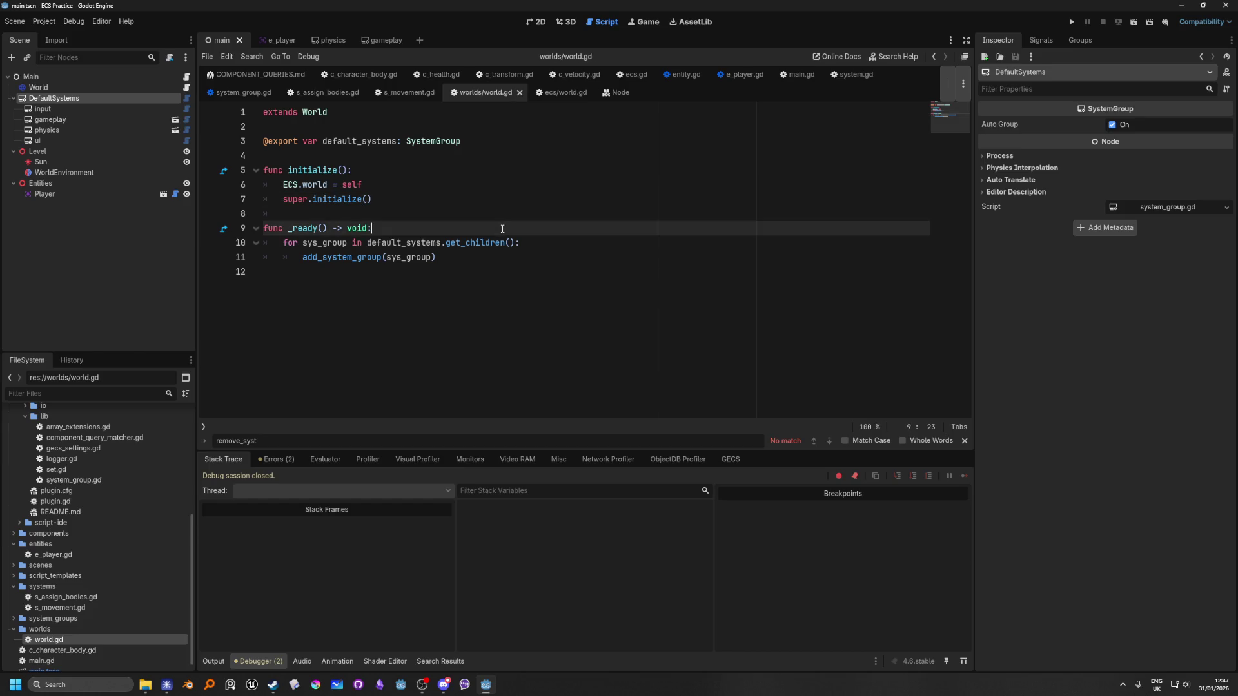
click(1074, 24)
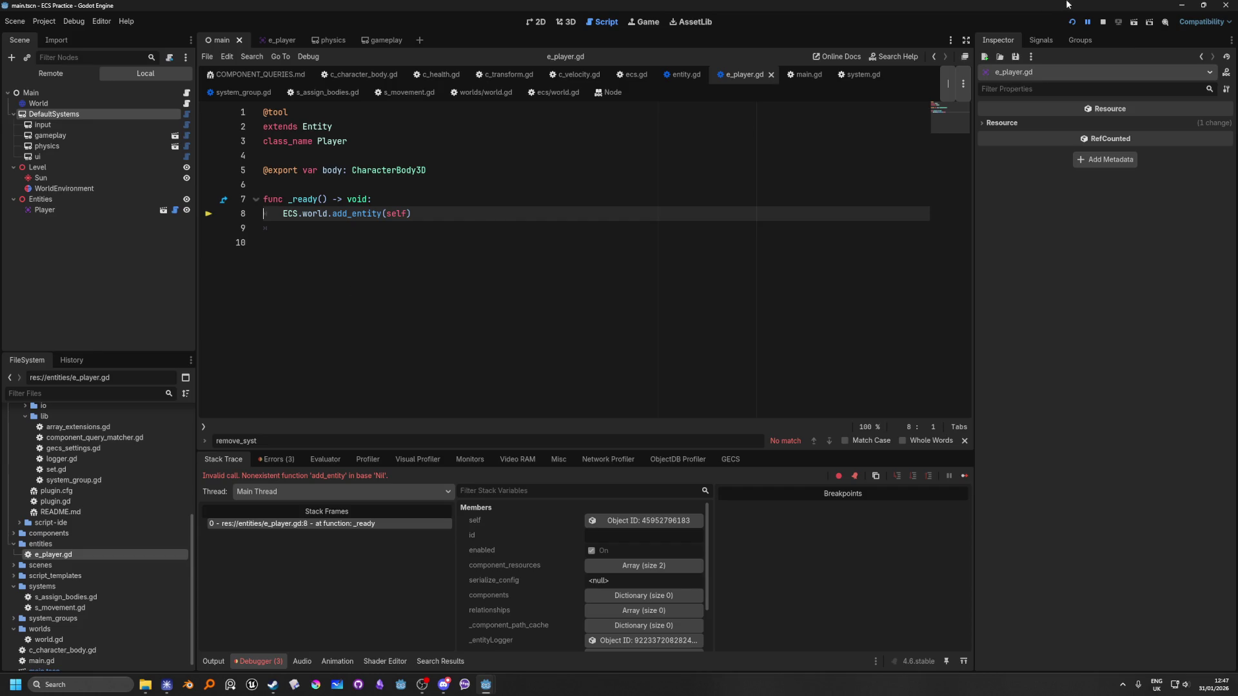
Stop the failed run and delete e_player.gd's _ready function with its add_entity call.
click(1104, 22)
click(452, 184)
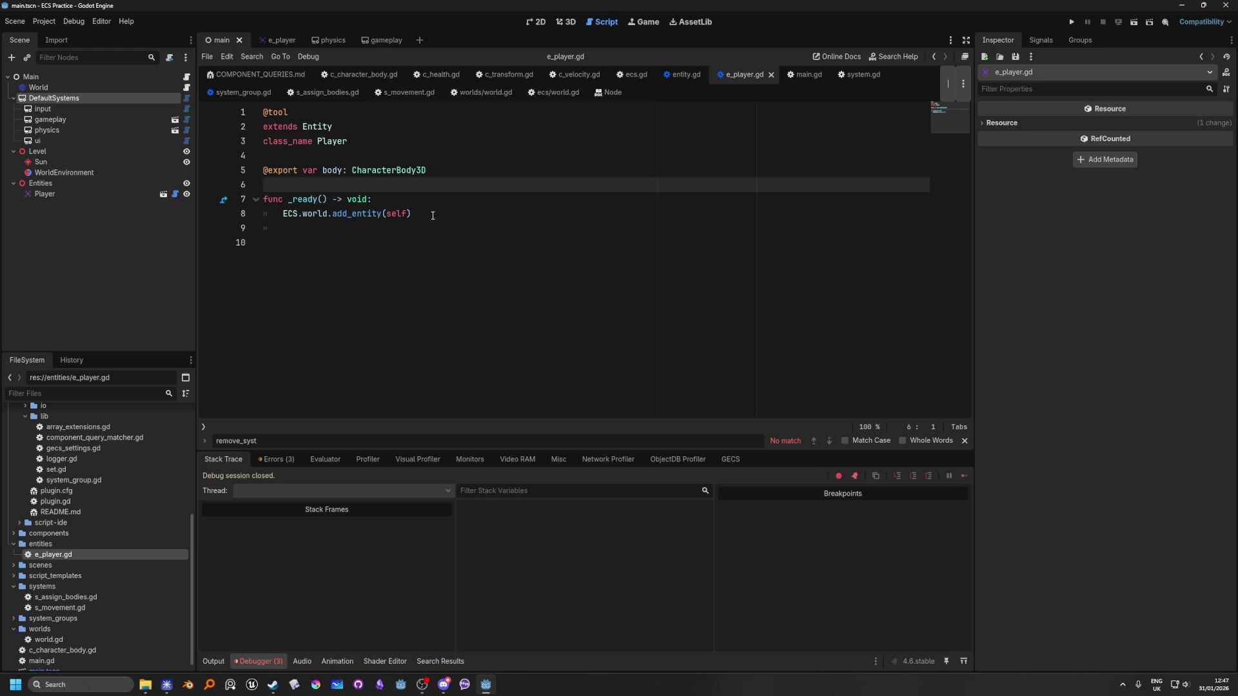
drag(433, 216, 263, 199)
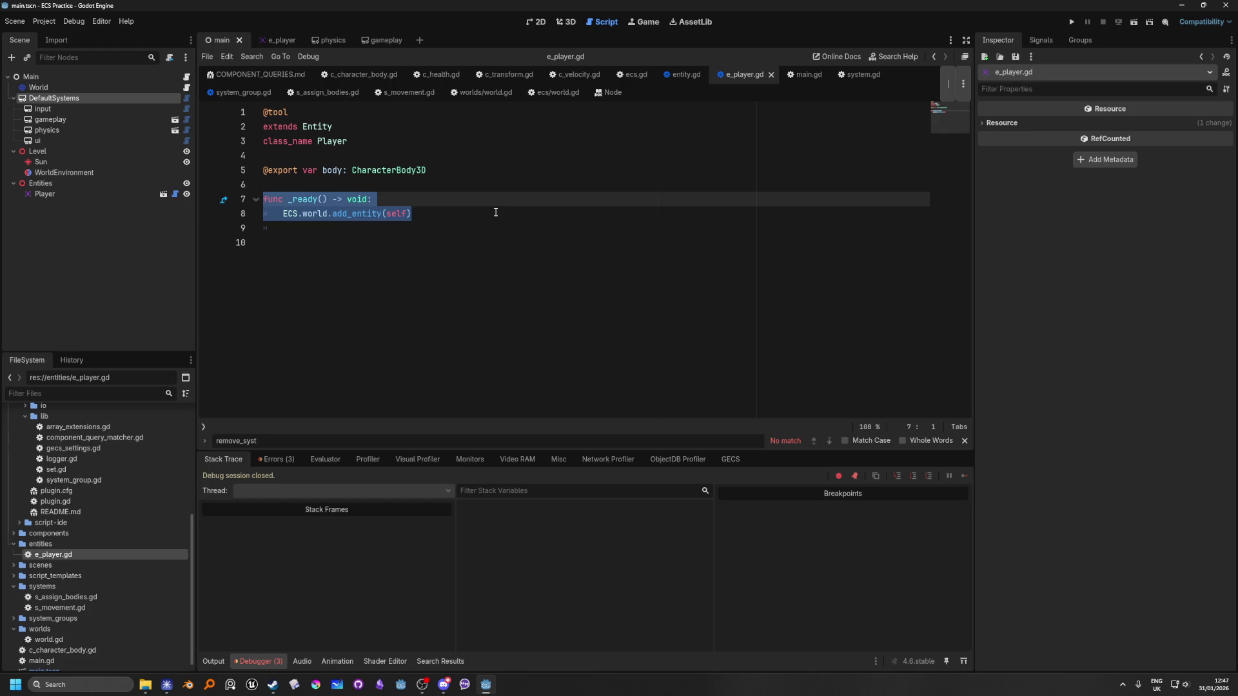
key(BackSpace)
key(BackSpace)
key(BackSpace)
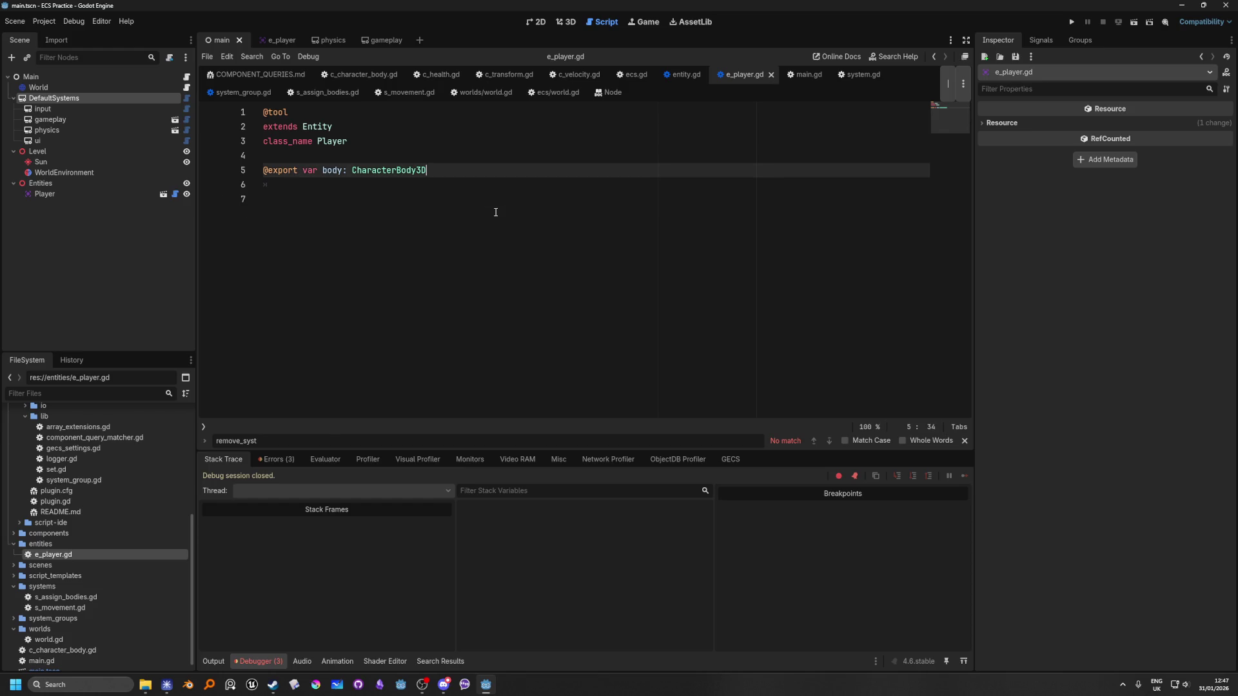
click(292, 187)
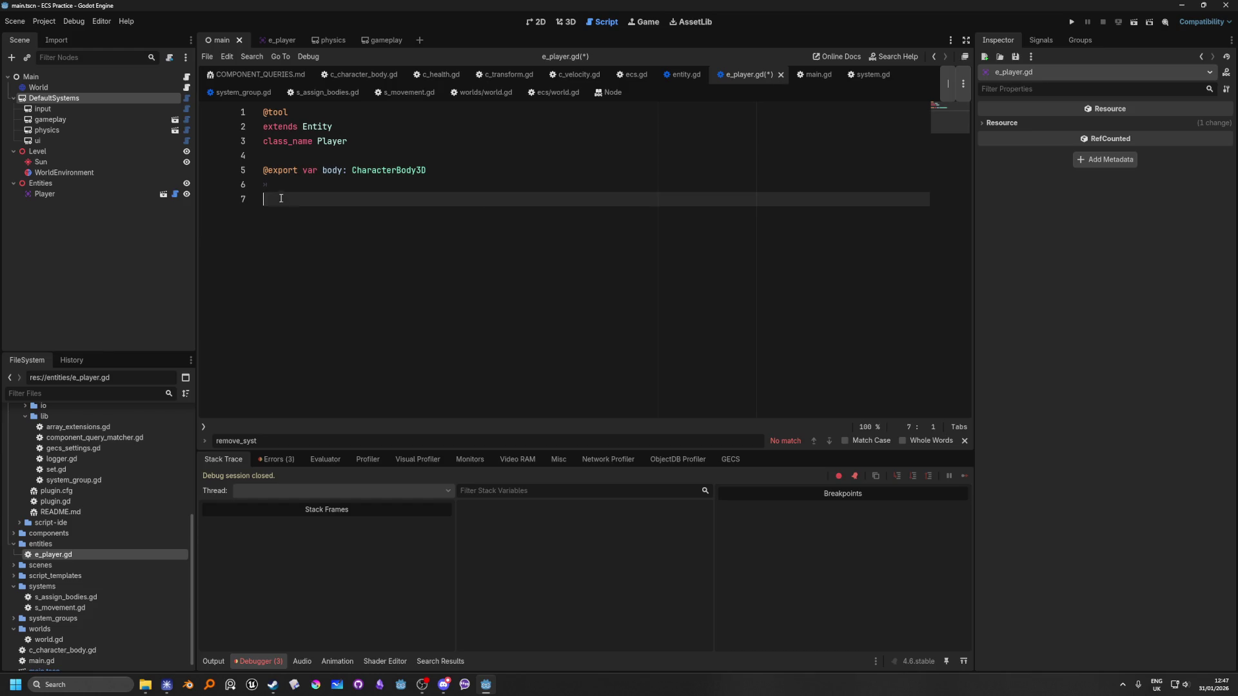
key(BackSpace)
click(338, 121)
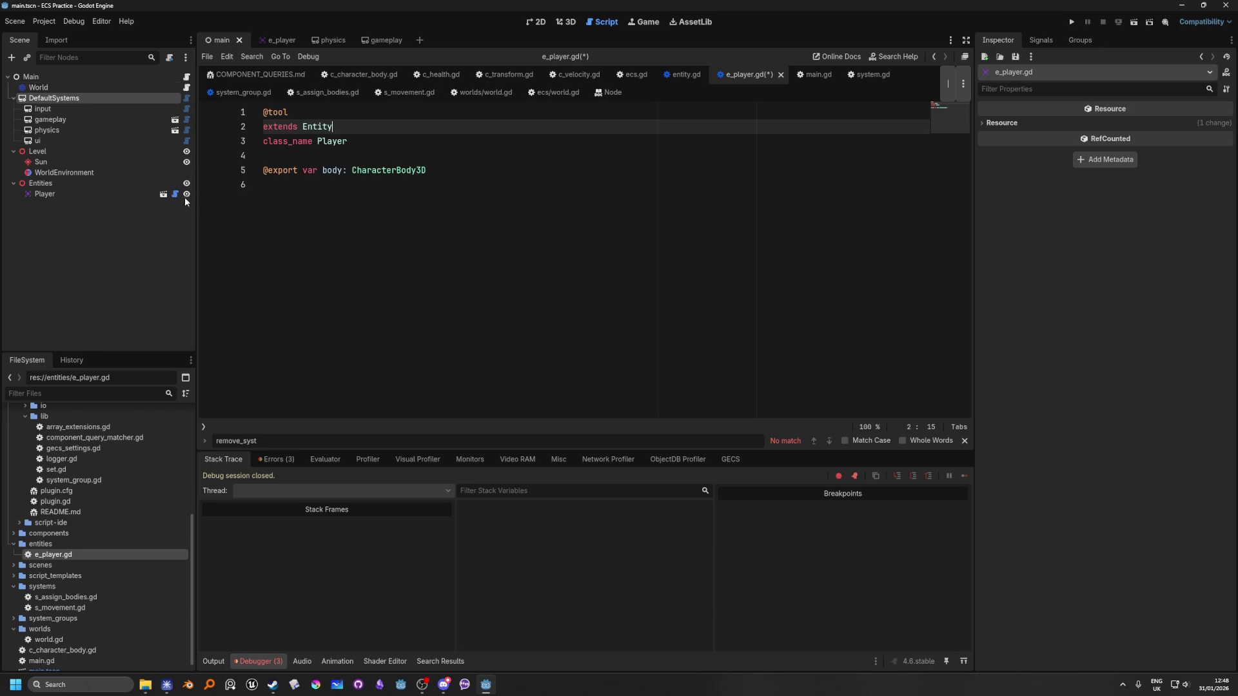
ctrl+click(318, 128)
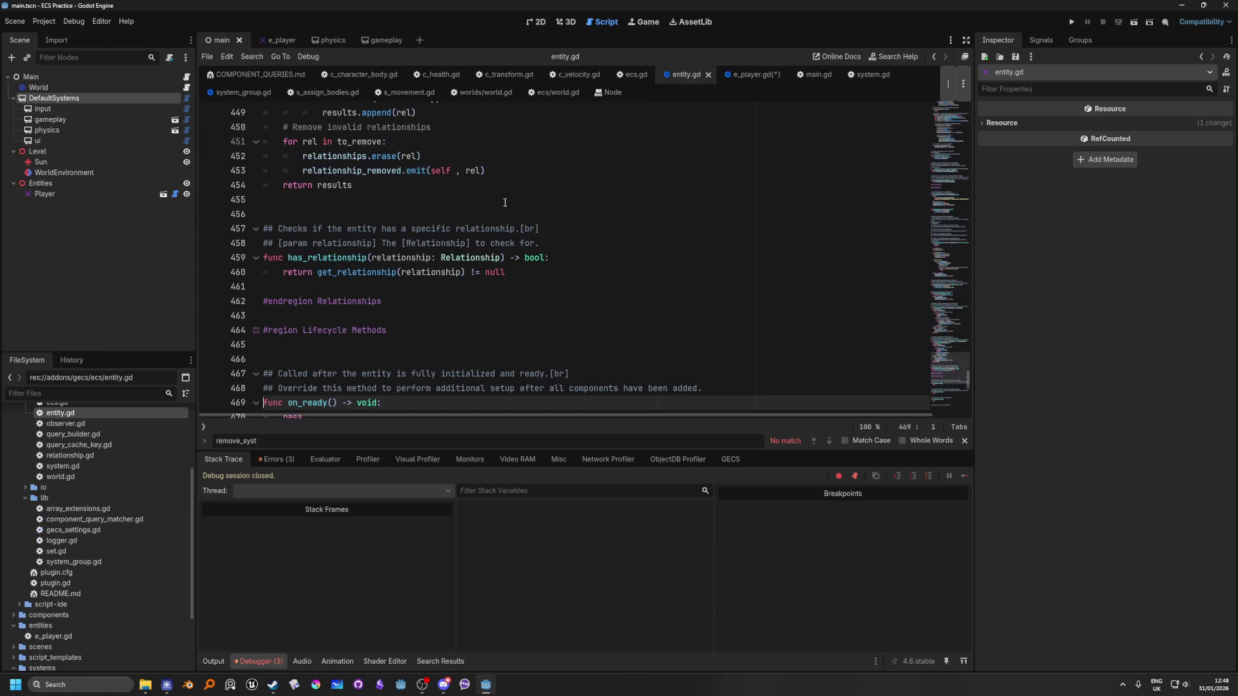
Search entity.gd for 'world', step through every match, then switch to main.gd.
click(716, 277)
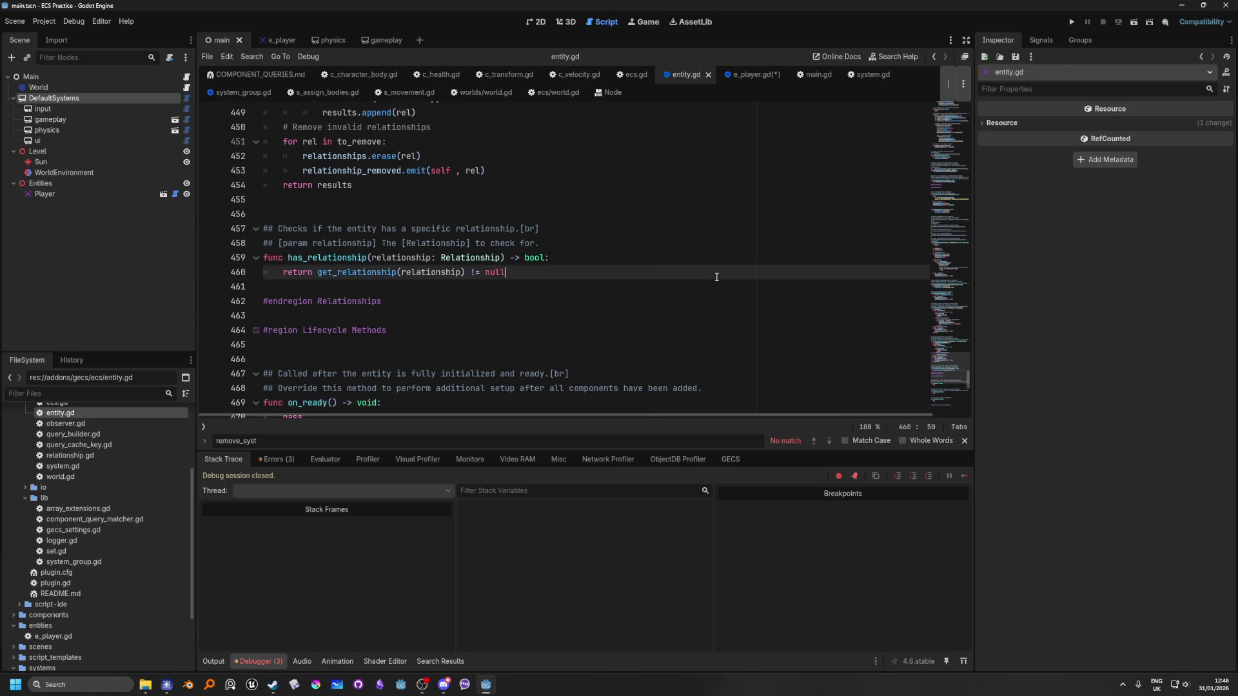
key(ctrl+f)
text(world)
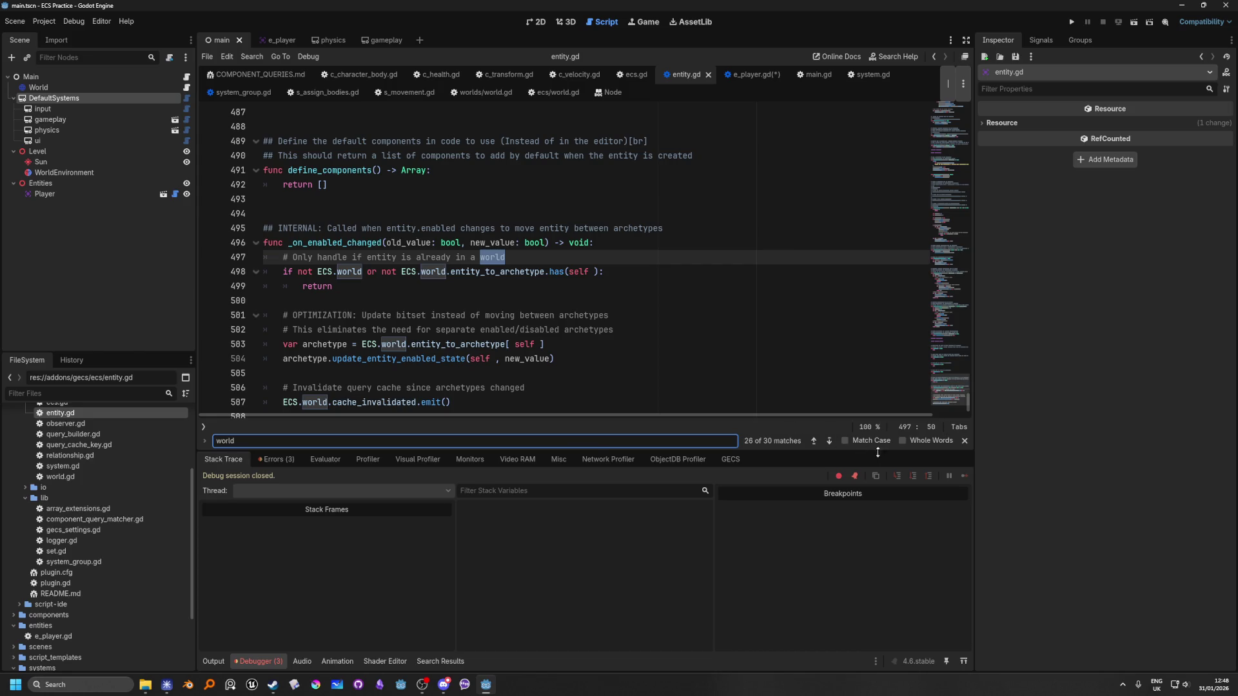
click(829, 441)
click(829, 442)
click(829, 441)
click(829, 441)
click(828, 442)
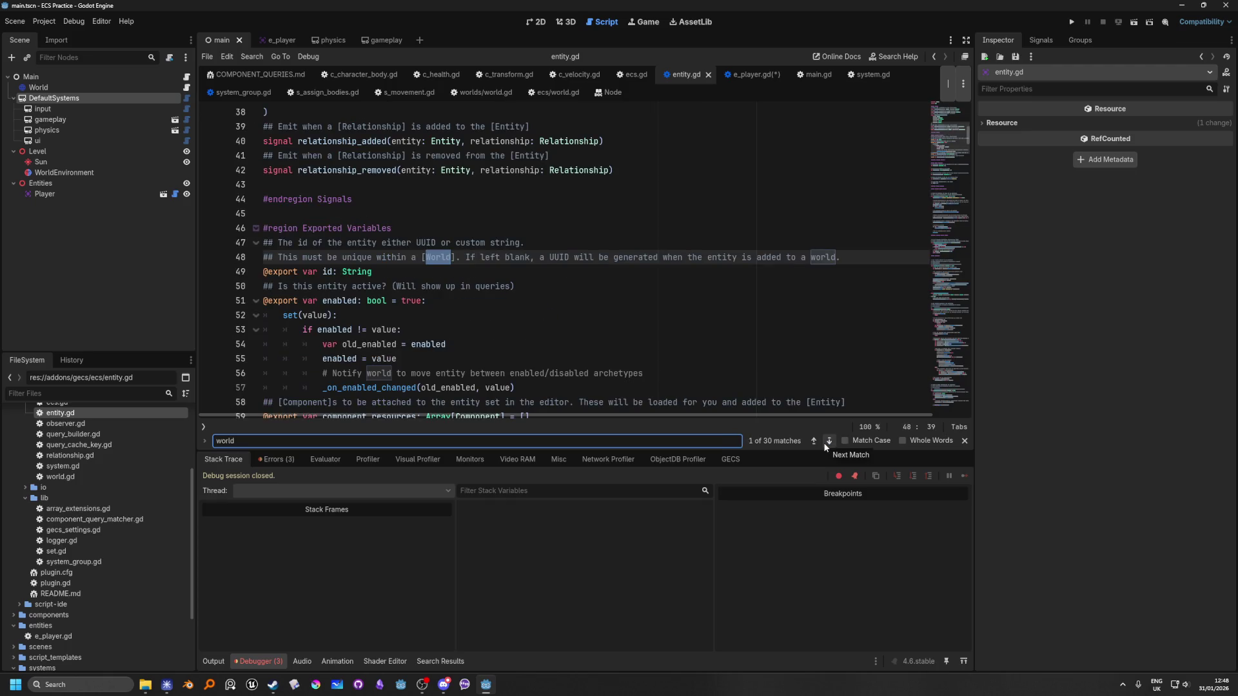
click(824, 443)
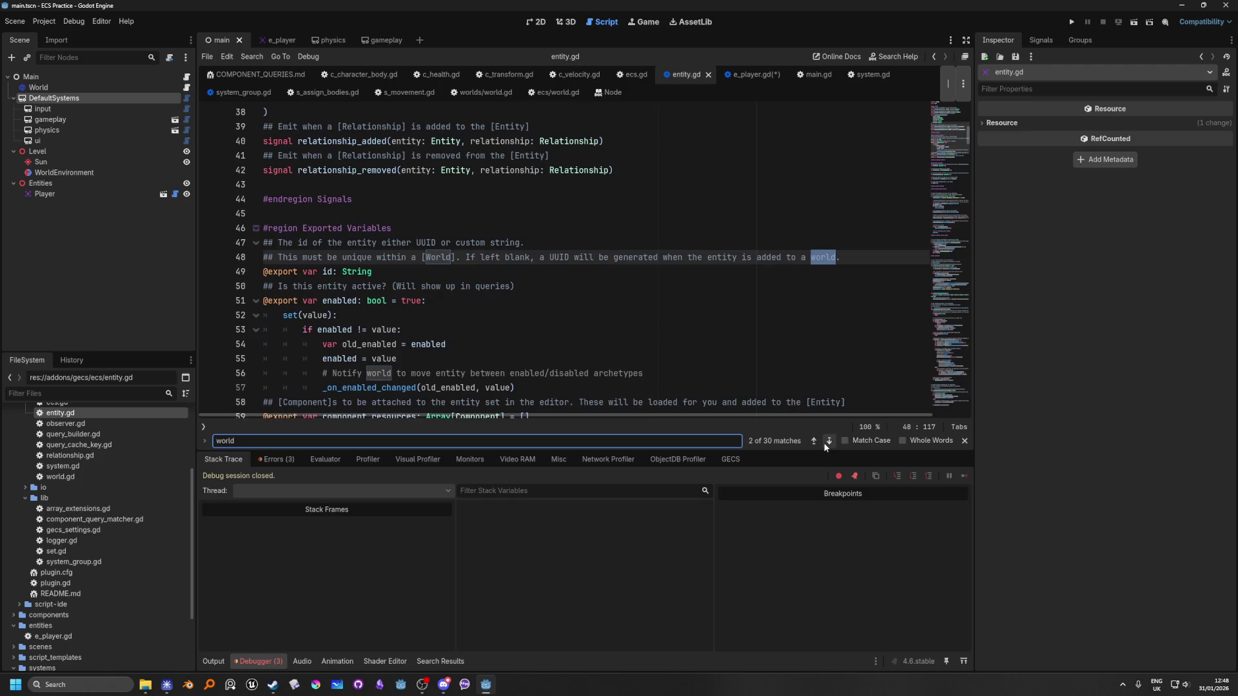
click(825, 443)
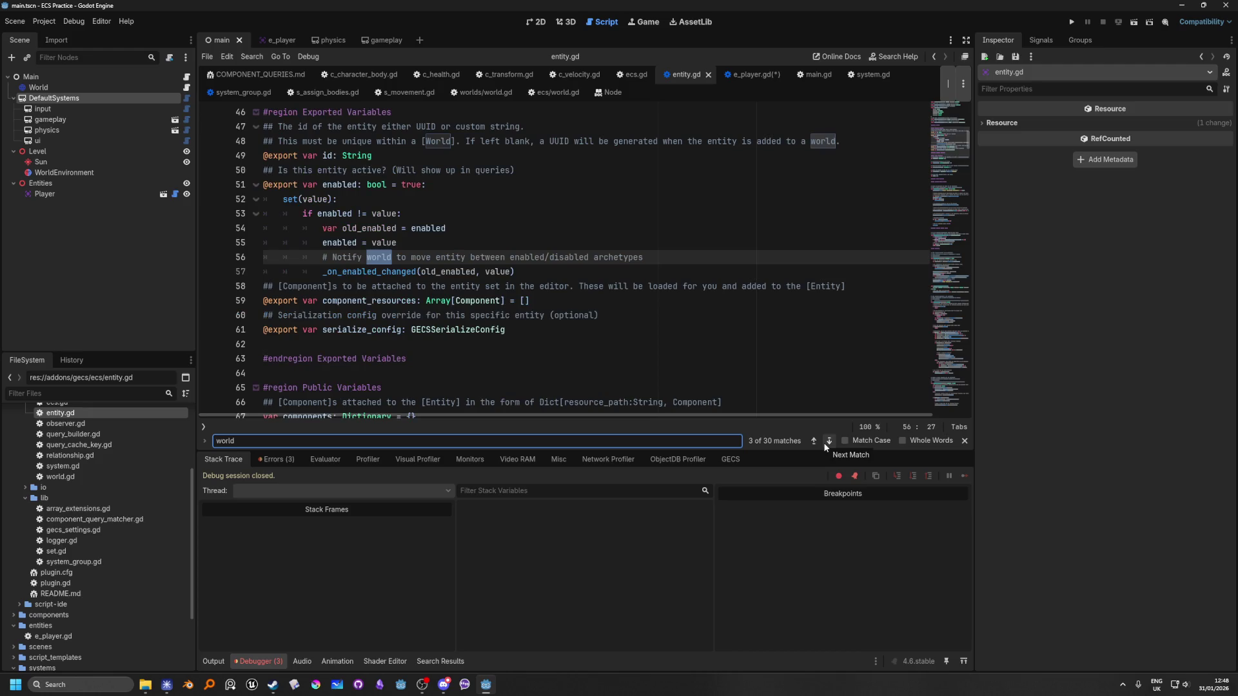
click(824, 444)
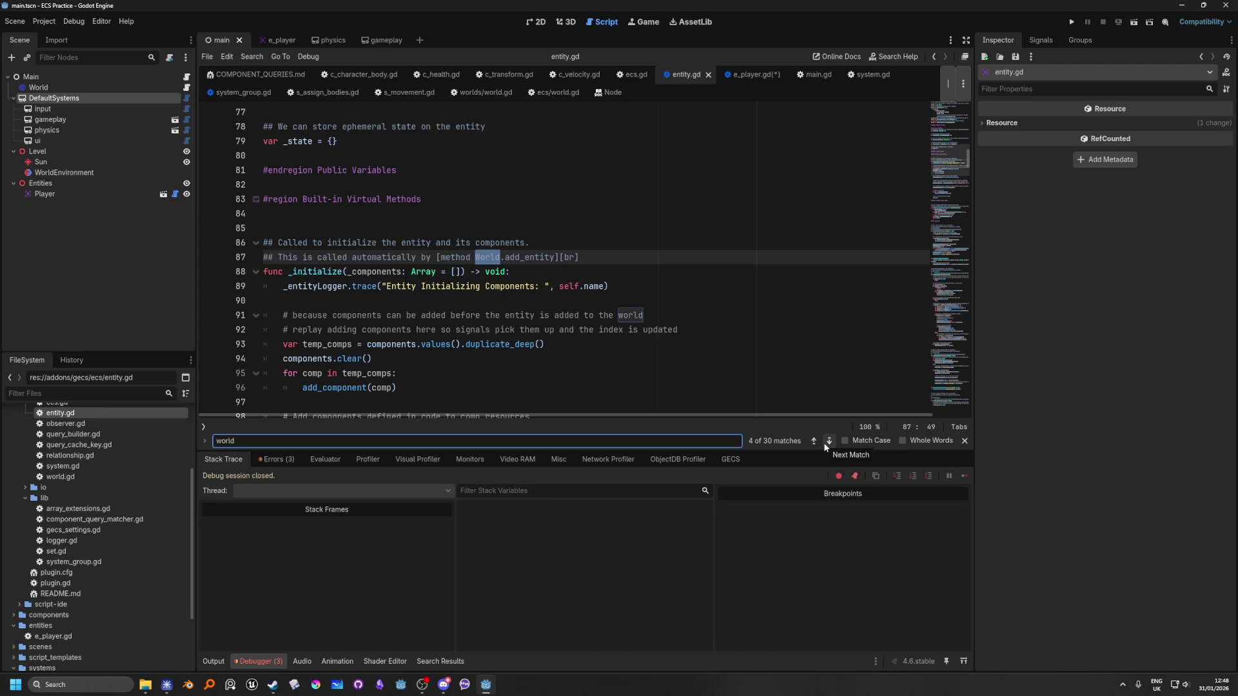
click(822, 442)
click(823, 442)
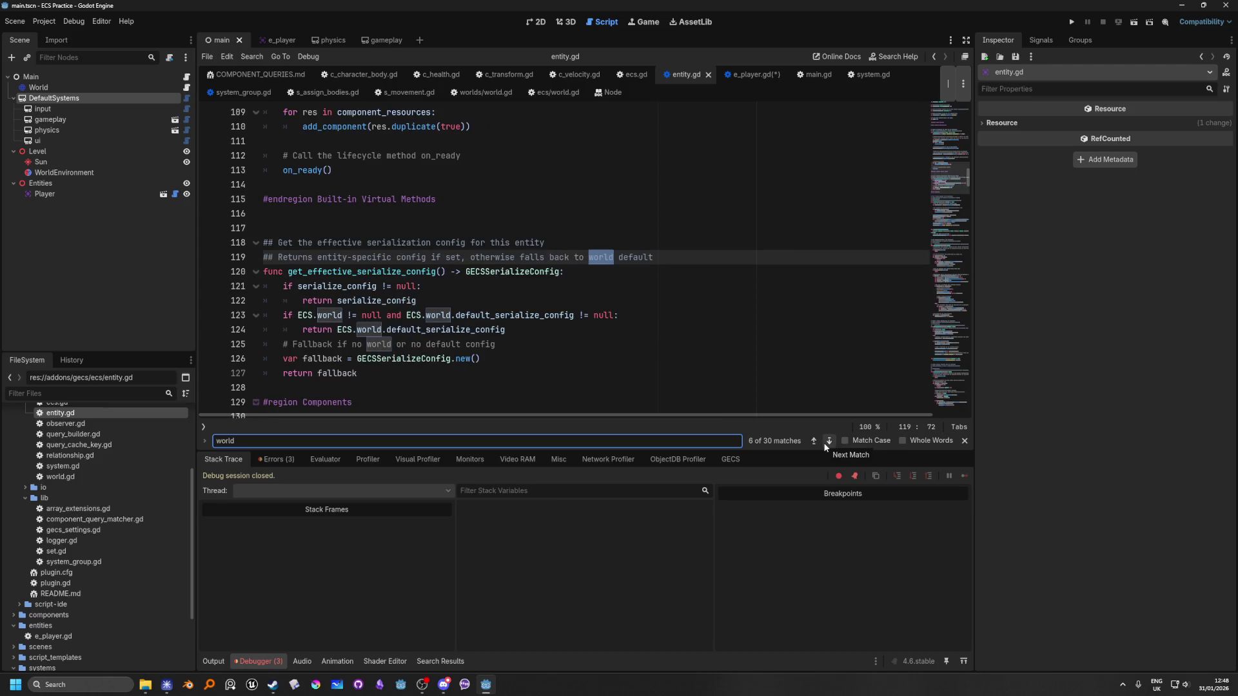
click(823, 443)
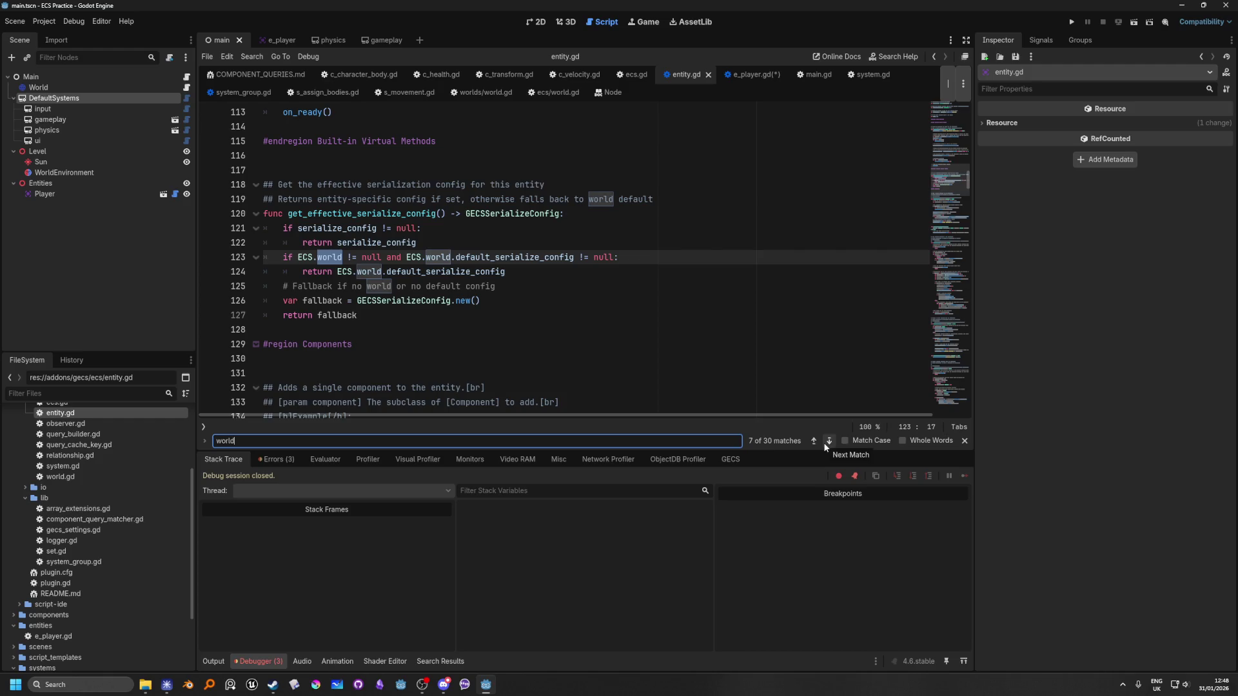
click(823, 442)
click(823, 443)
click(823, 443)
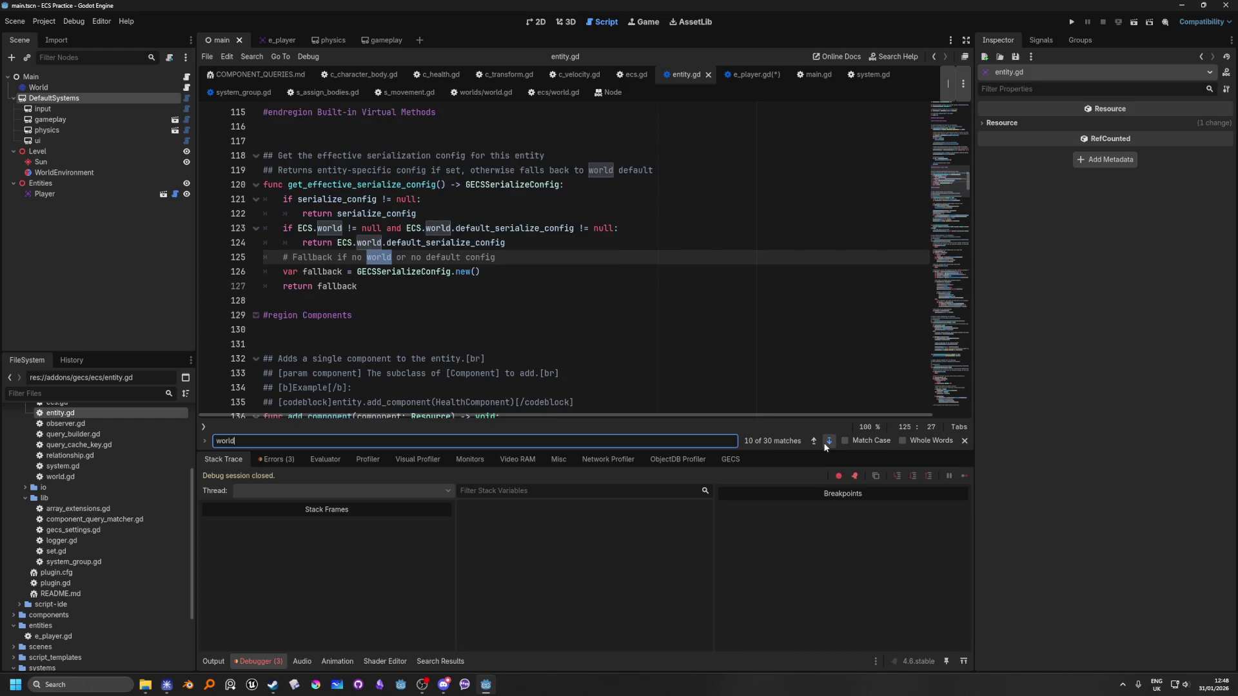
click(822, 443)
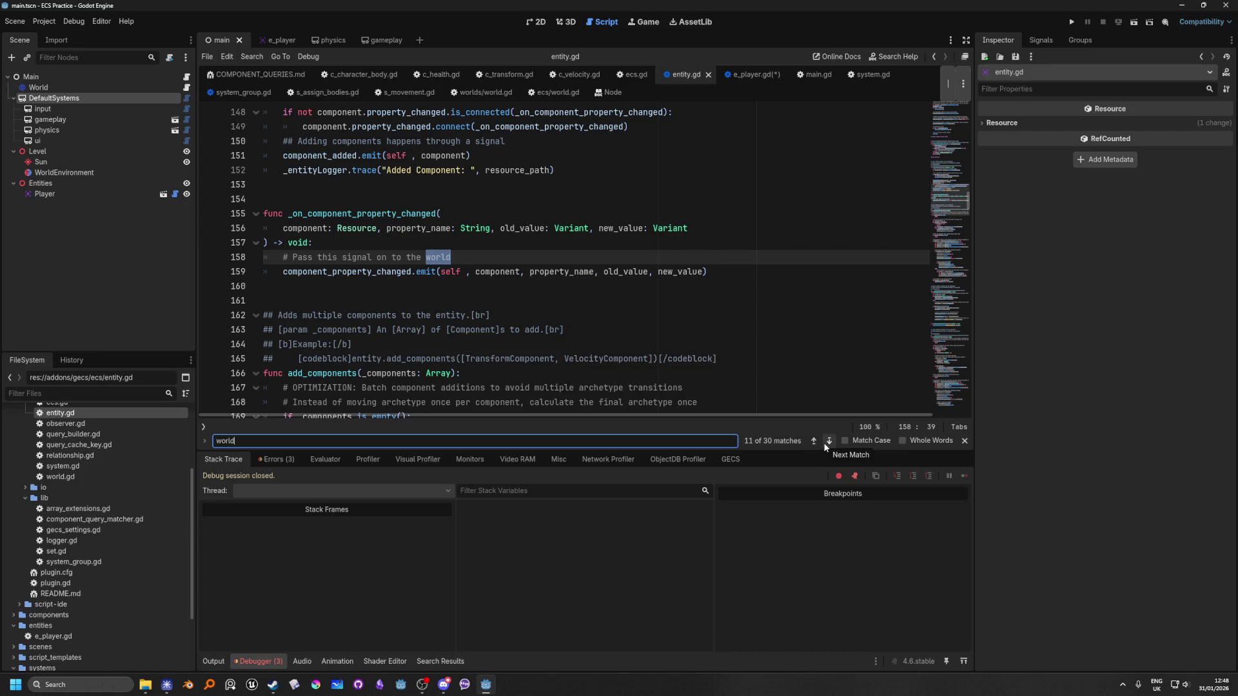
click(823, 442)
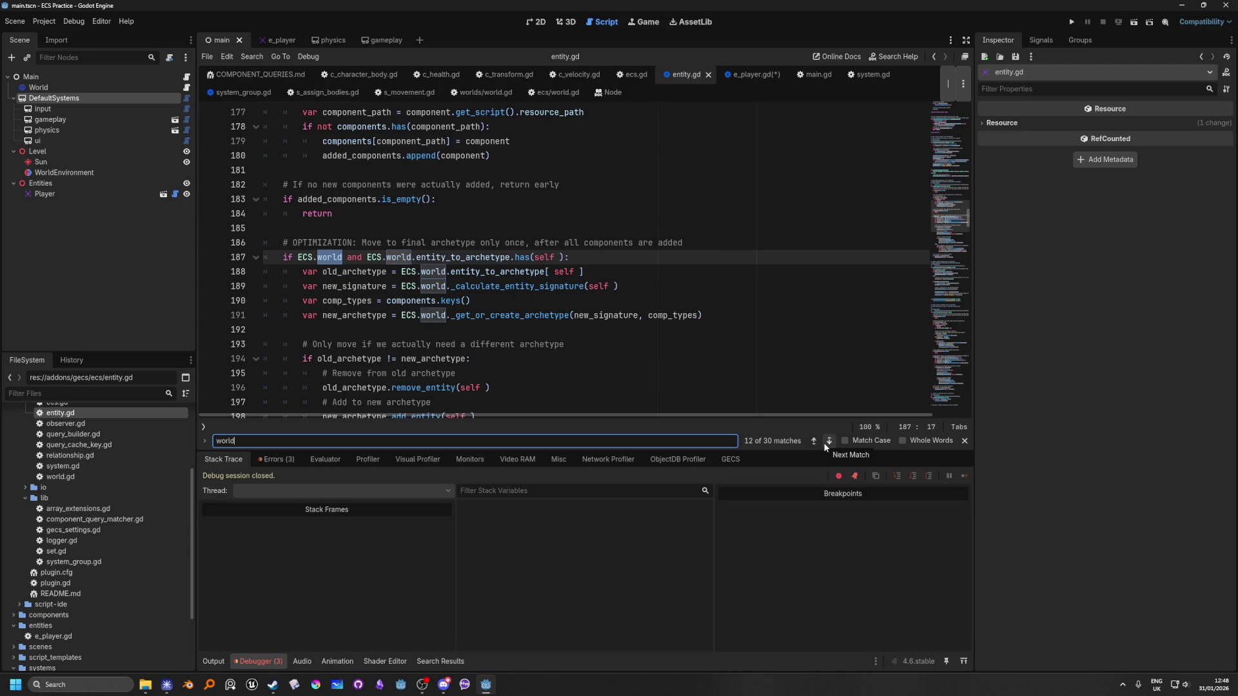
click(823, 443)
click(823, 443)
click(823, 443)
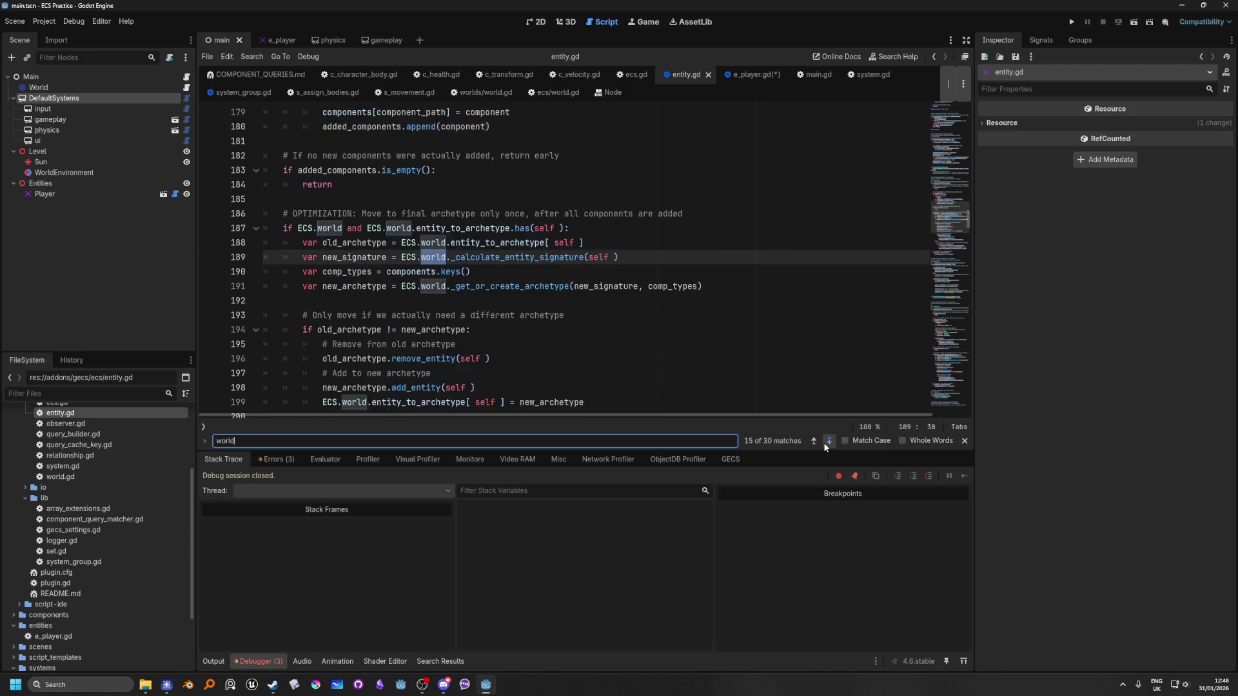
click(823, 442)
click(823, 443)
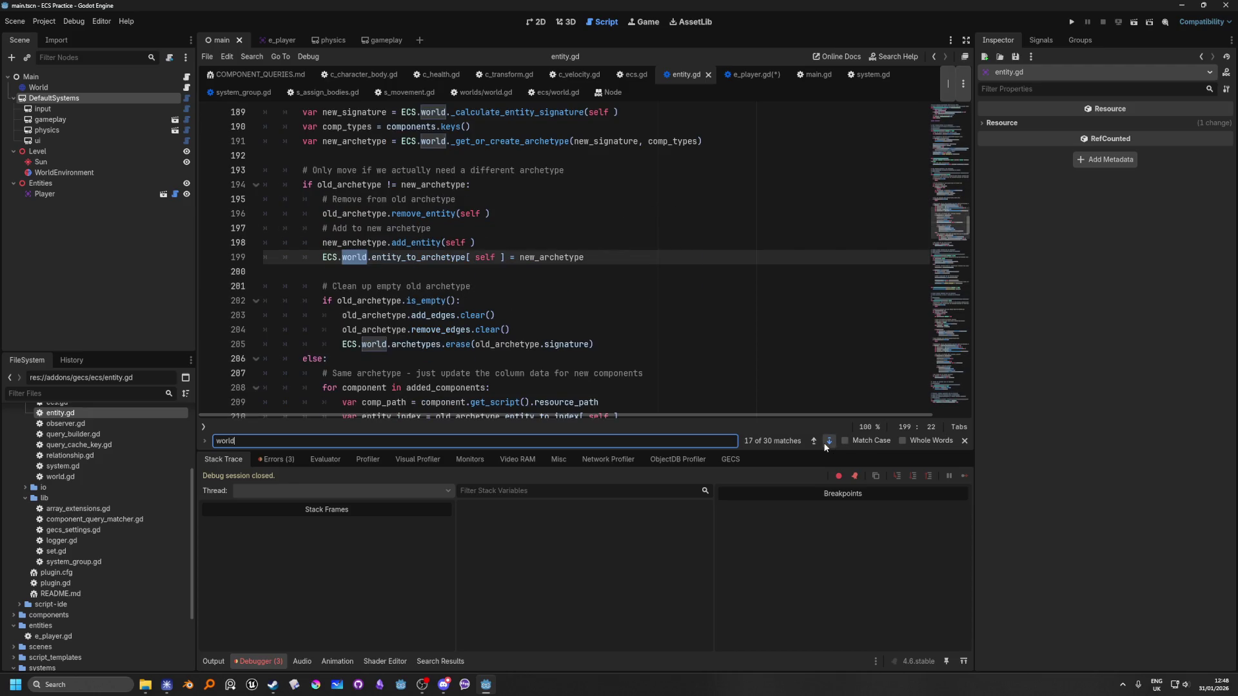
click(823, 443)
click(823, 443)
click(823, 442)
click(823, 443)
click(823, 442)
click(823, 443)
click(823, 443)
click(823, 443)
click(822, 442)
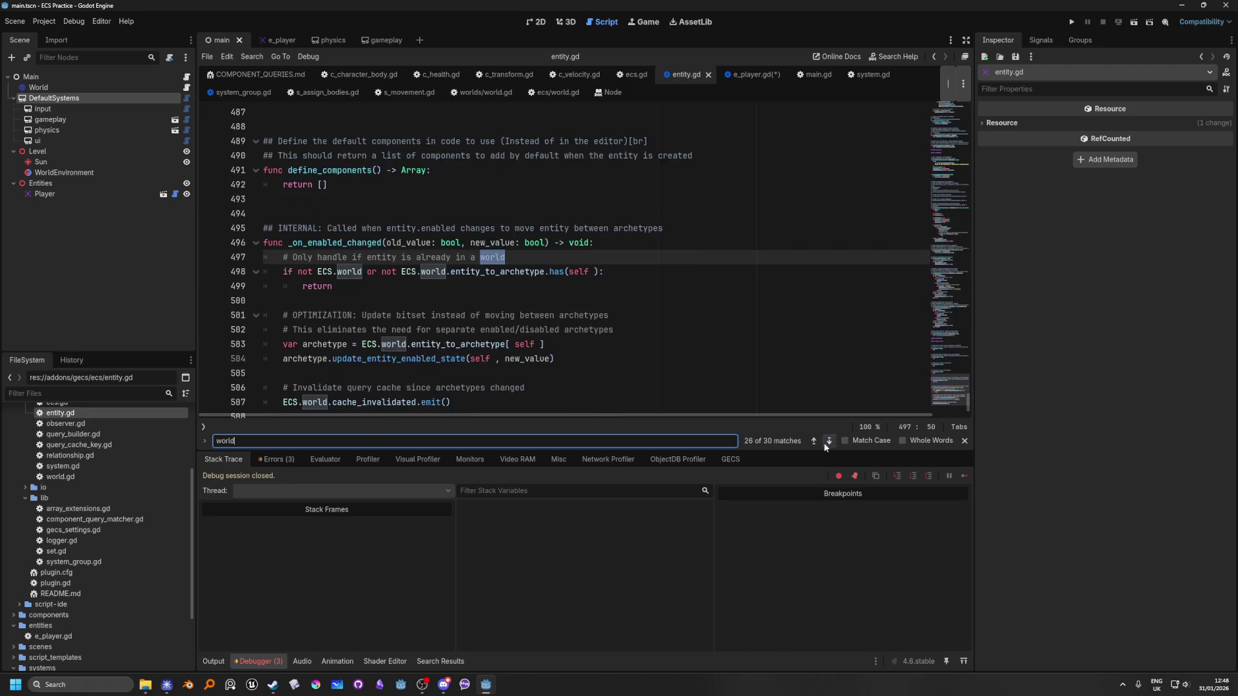
click(823, 442)
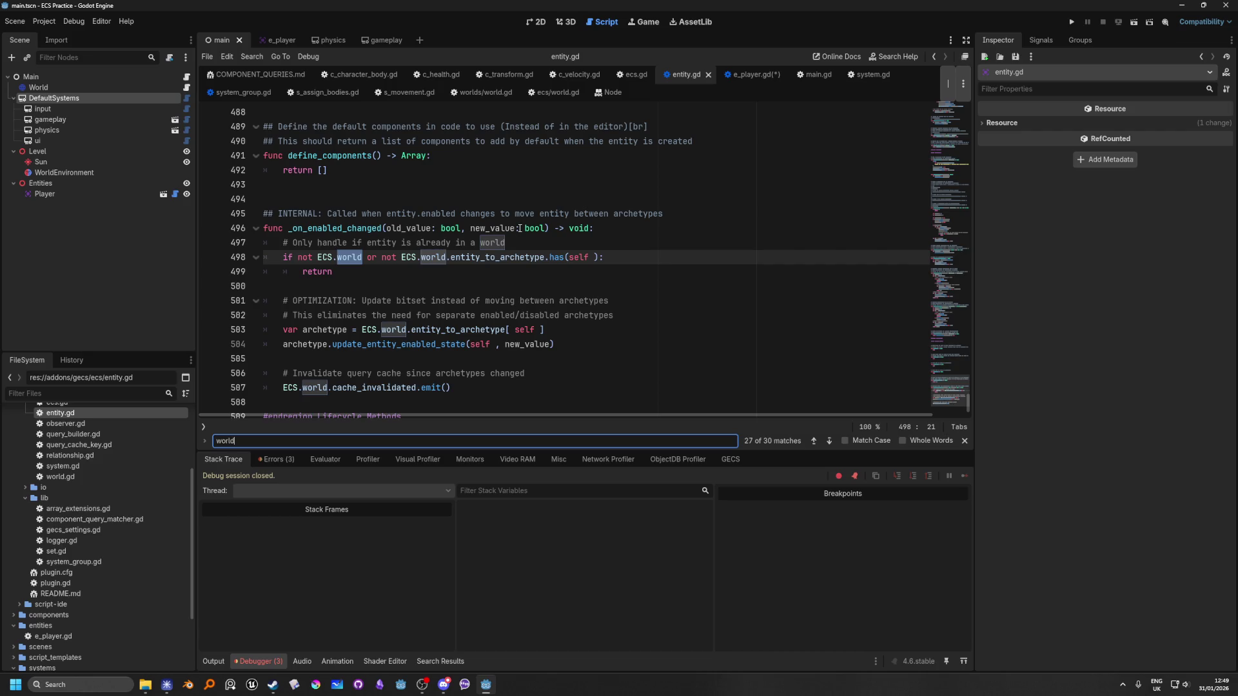
mouse_move(535, 258)
click(188, 76)
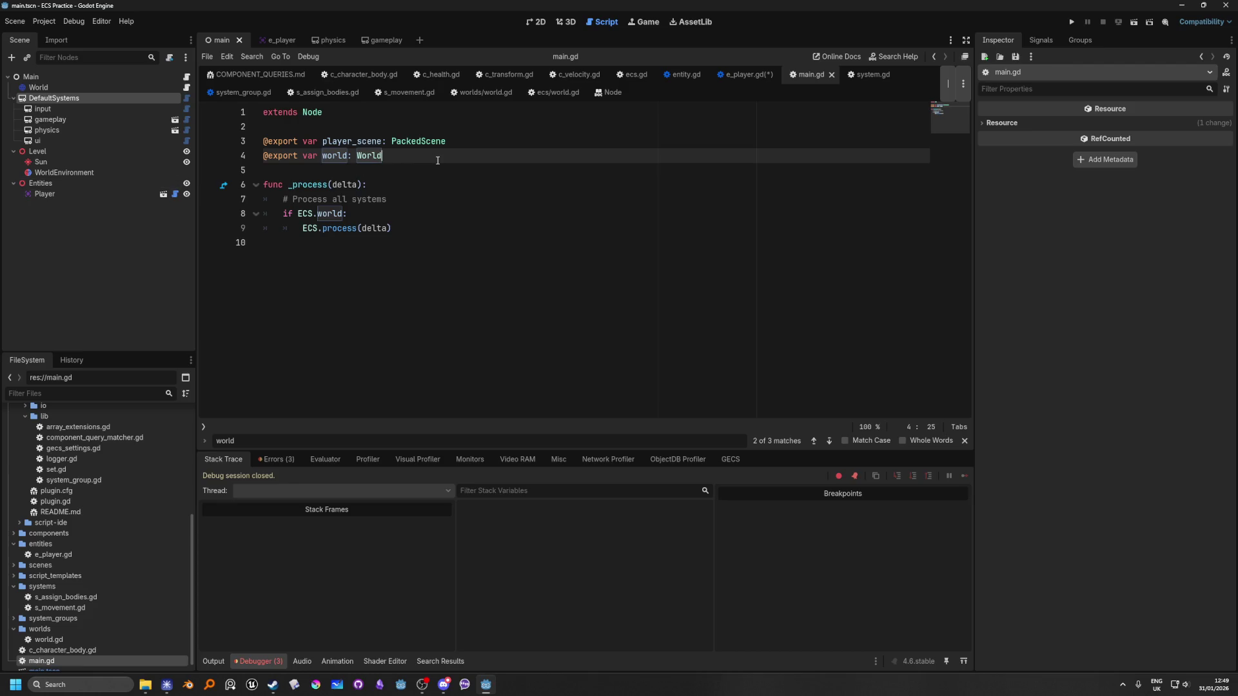
In worlds/world.gd, add a '# add system groups' comment above the for loop in _ready.
click(187, 88)
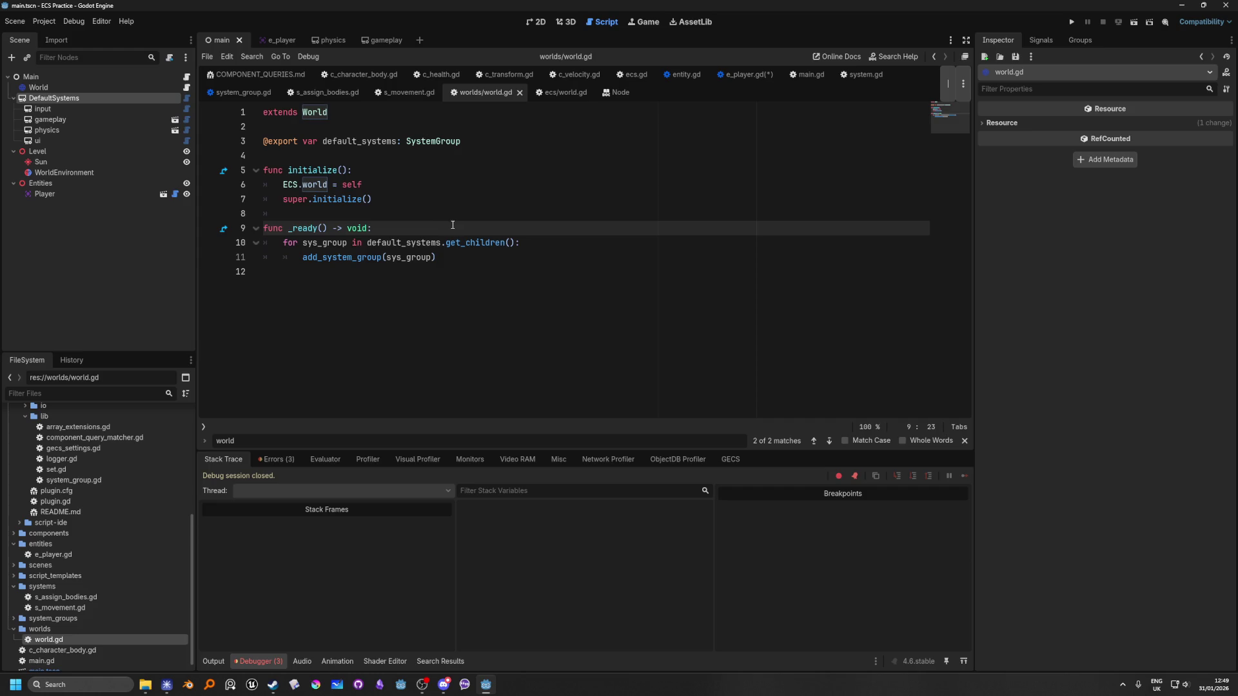
key(Return)
text(# n)
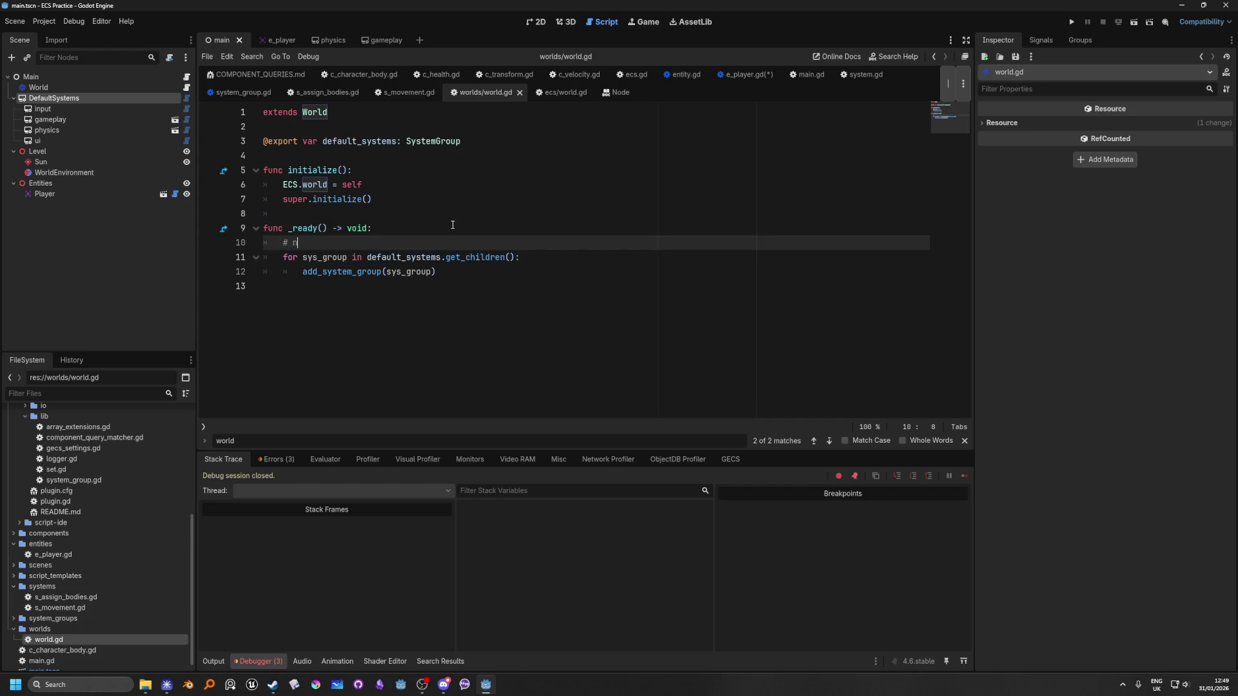
key(BackSpace)
text(add syste)
text(m groups)
Add an '# add entities' comment above it, followed by a blank line.
click(419, 232)
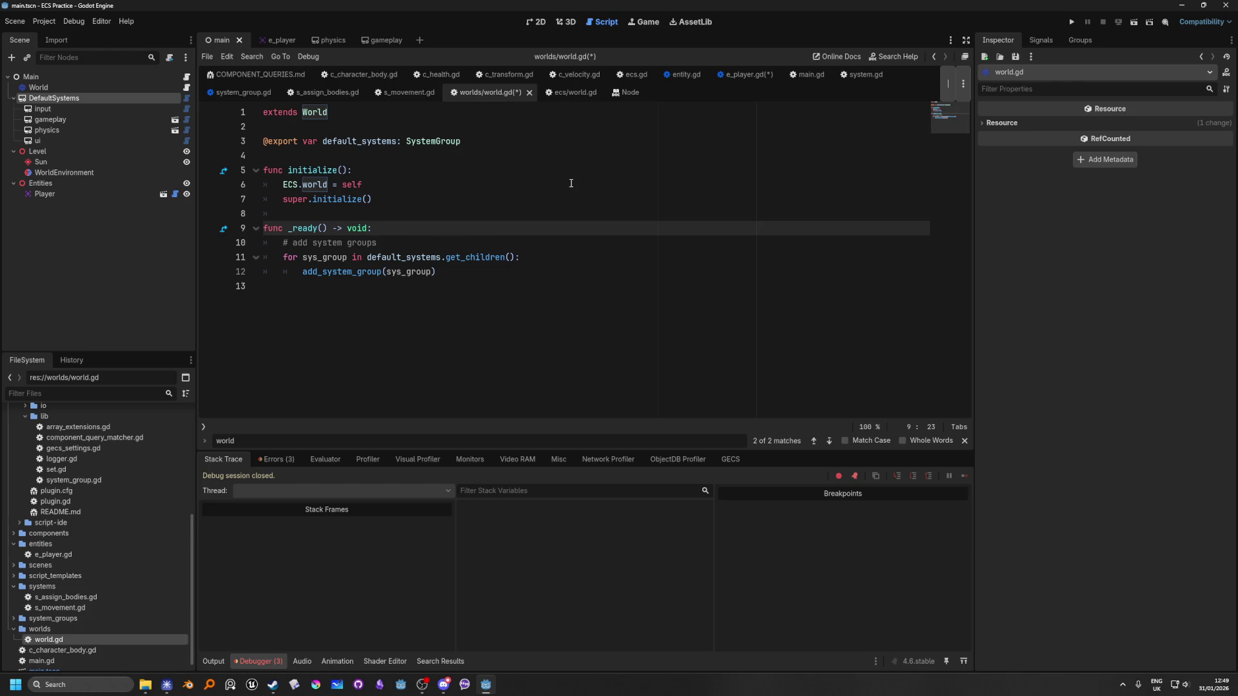
key(Return)
text(# add entities)
key(Return)
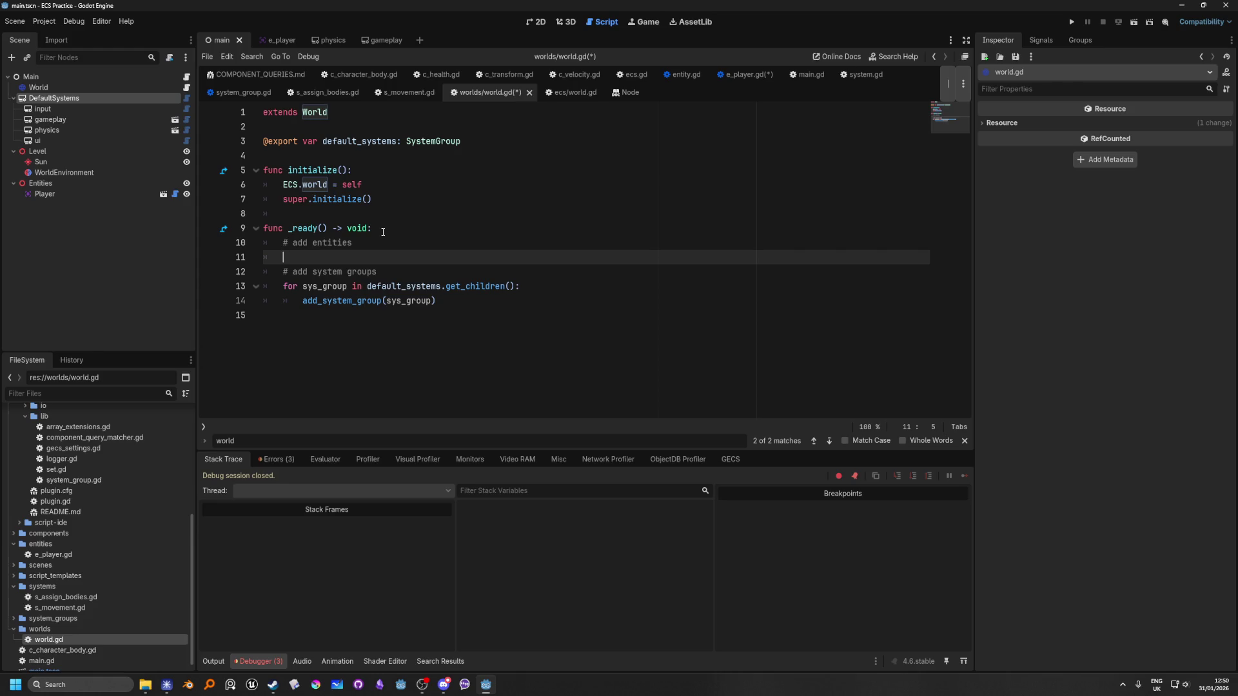
Insert 'scene' into both comments: '# add scene entities' and '# add scene system groups'.
click(308, 243)
text(scene)
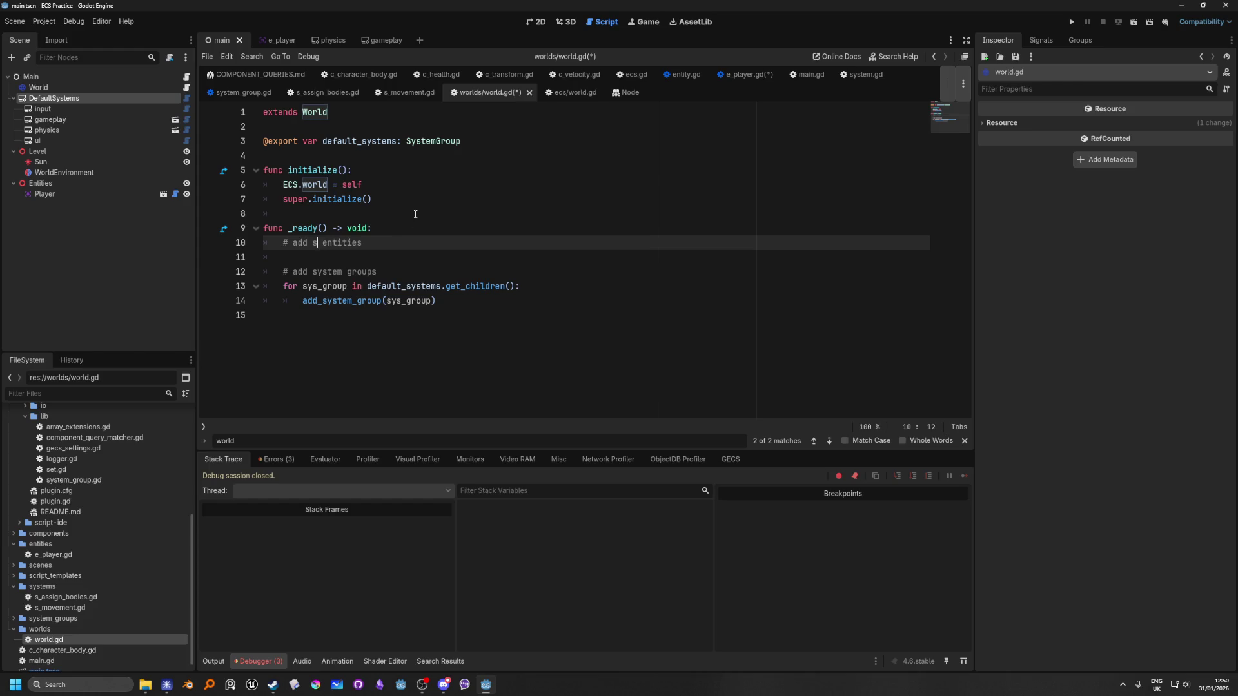
click(312, 272)
text(scene)
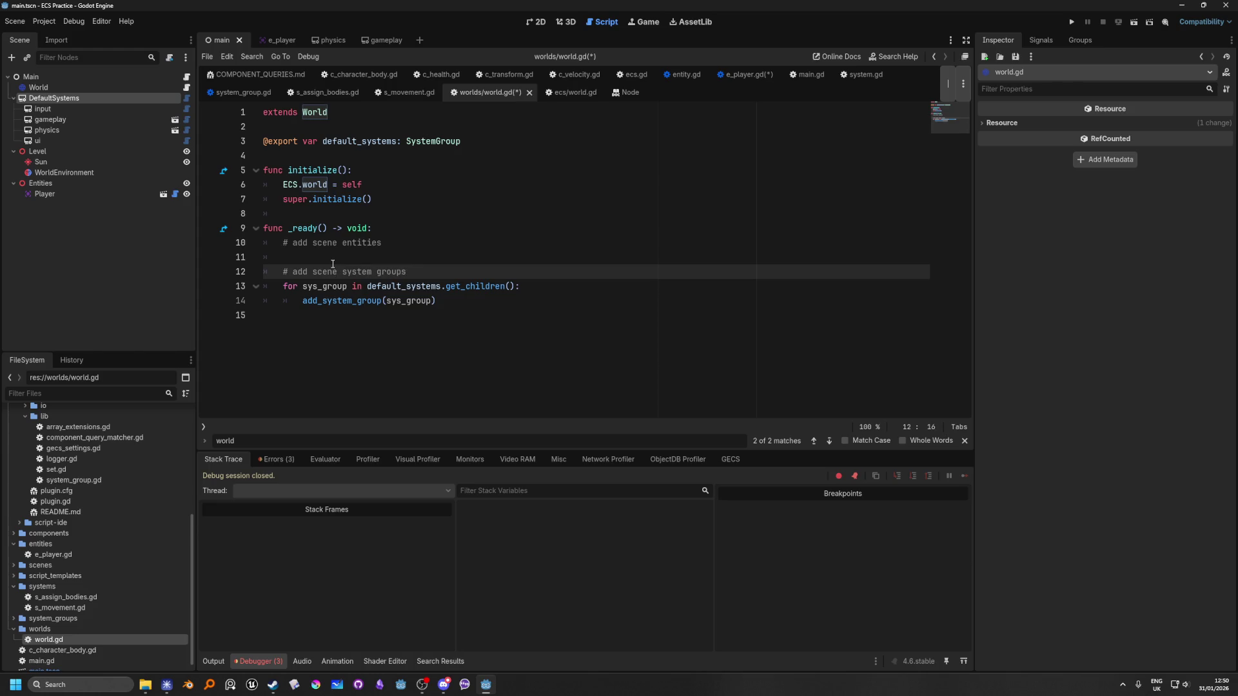
Export the Entities node as entities, write 'for entity in entities.get_children():', then view add_system_group's definition.
click(327, 262)
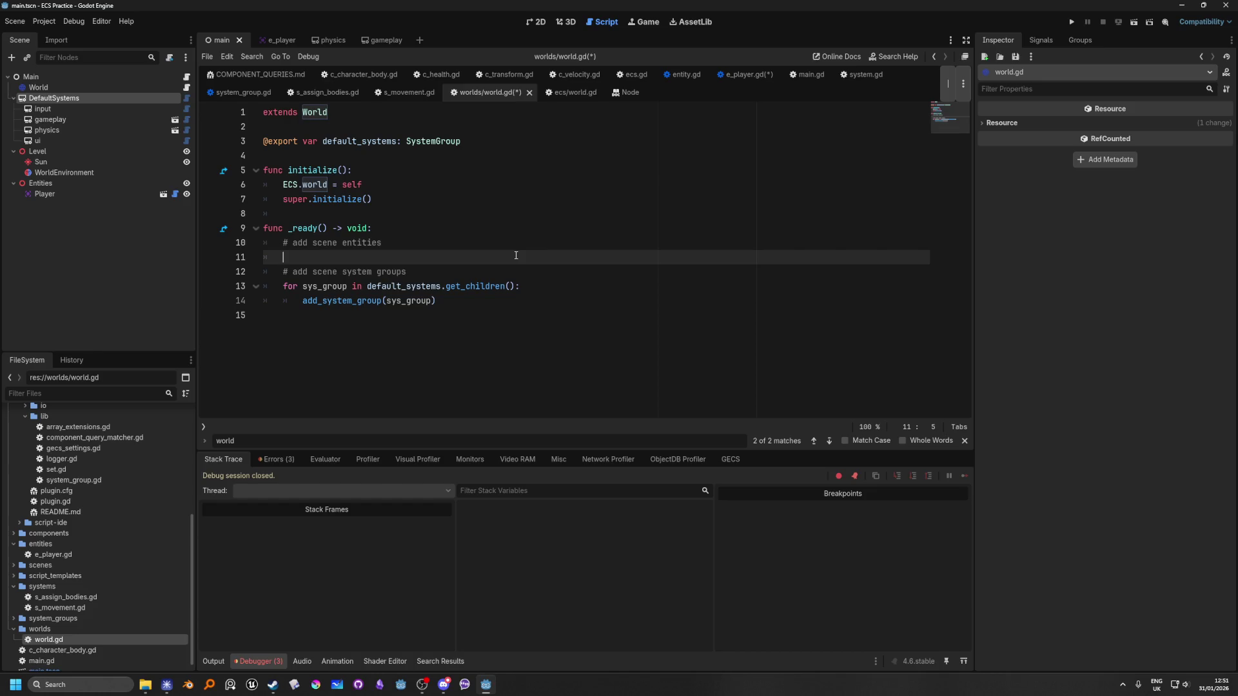
text(for)
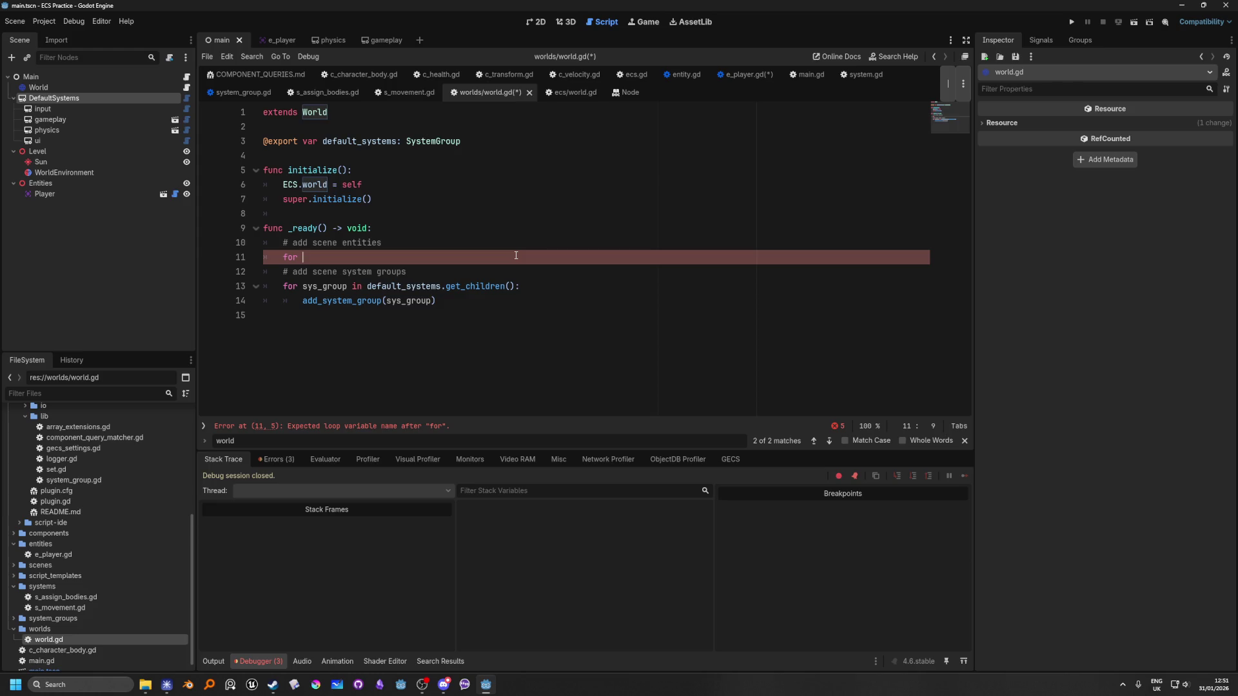
text(entity )
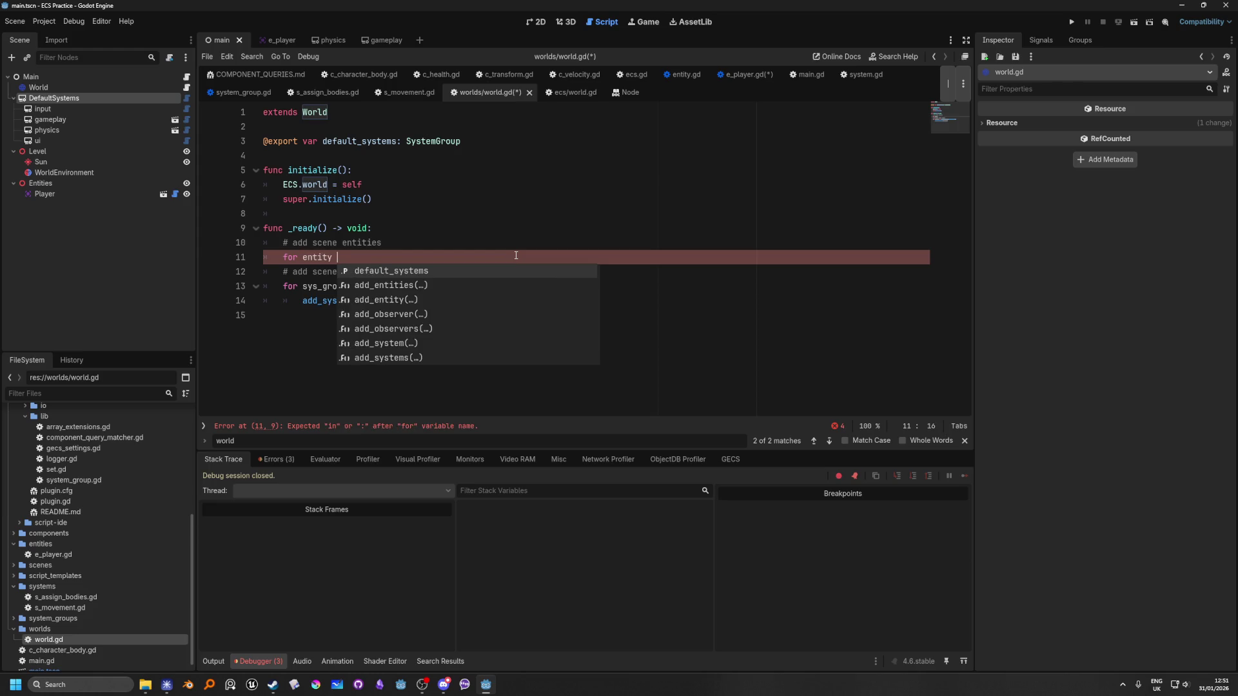
text(in)
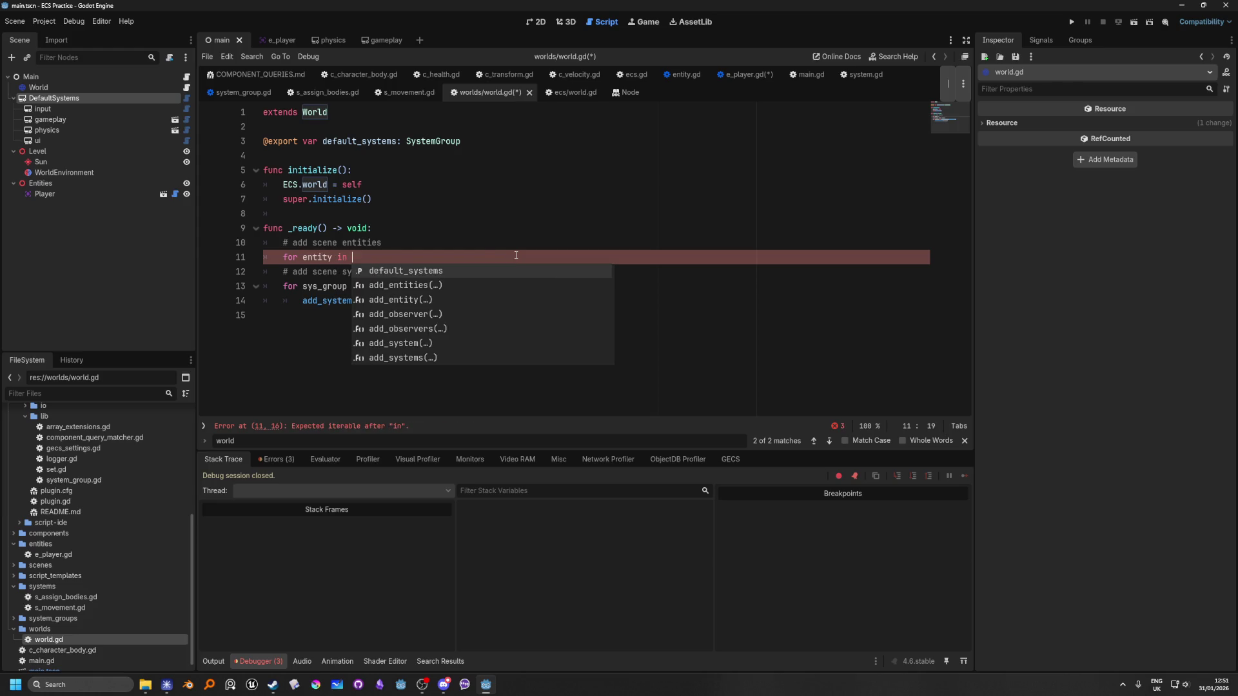
click(53, 183)
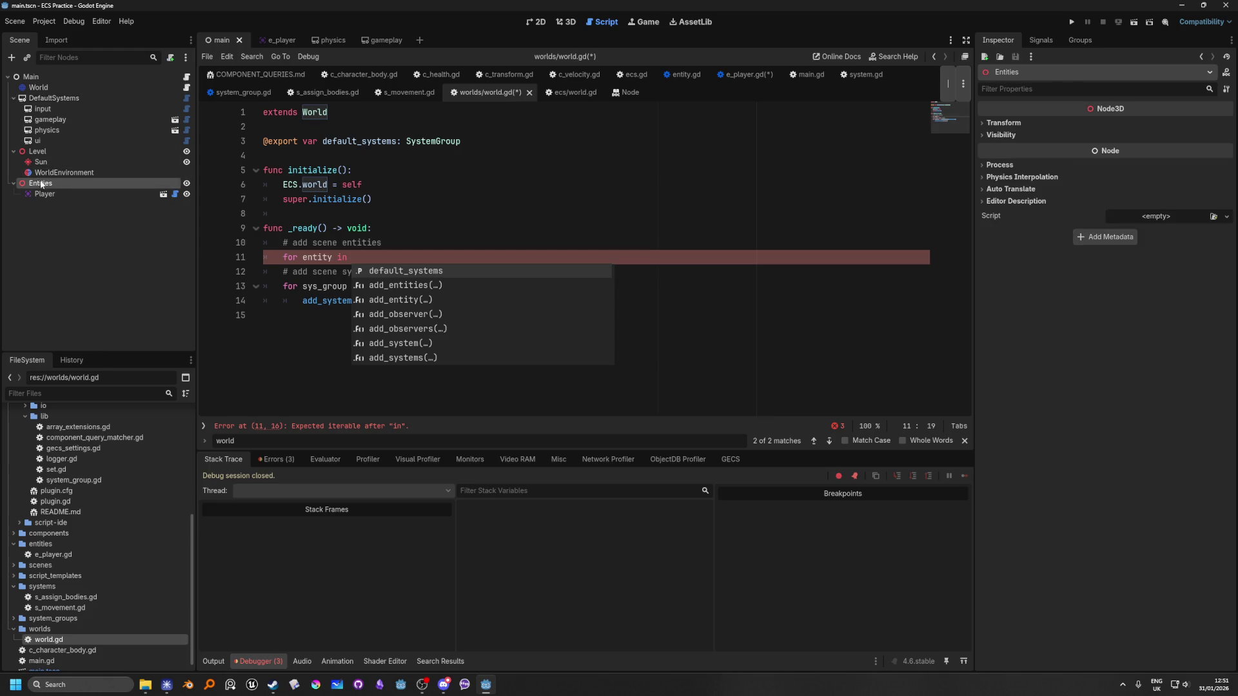
mouse_move(41, 185)
mouse_down()
mouse_move(378, 174)
mouse_move(297, 157)
mouse_up()
click(356, 271)
text(entiti)
key(Return)
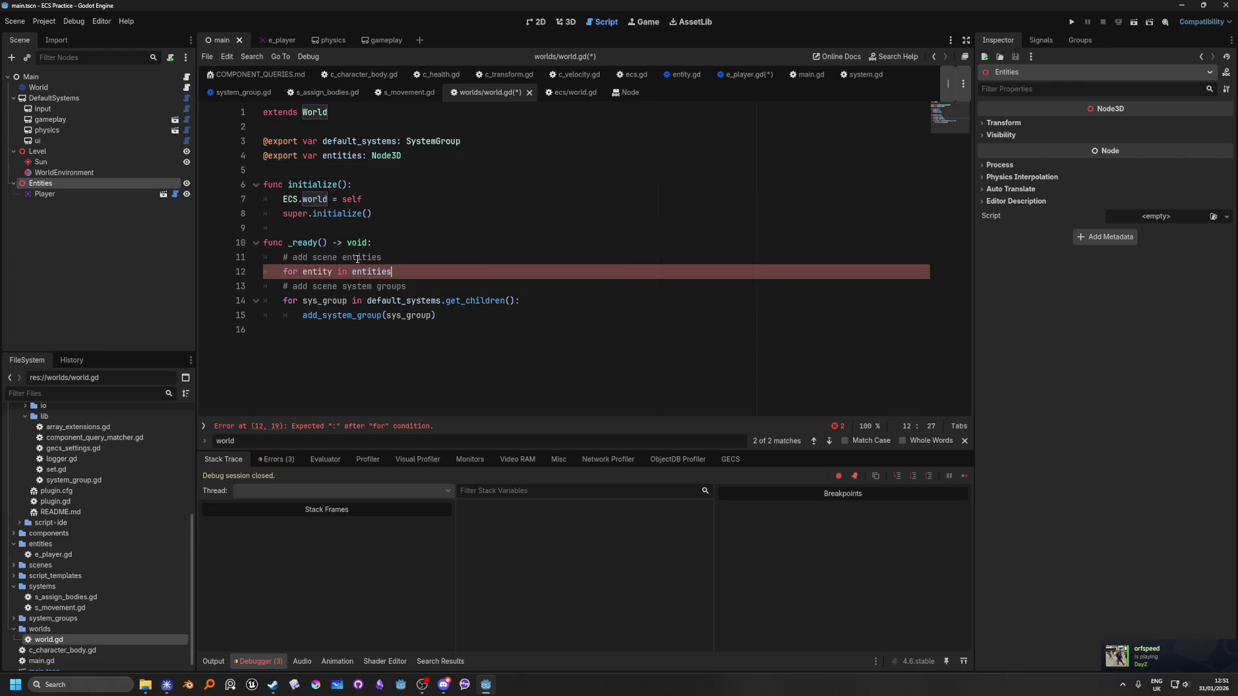
text(.get_chil)
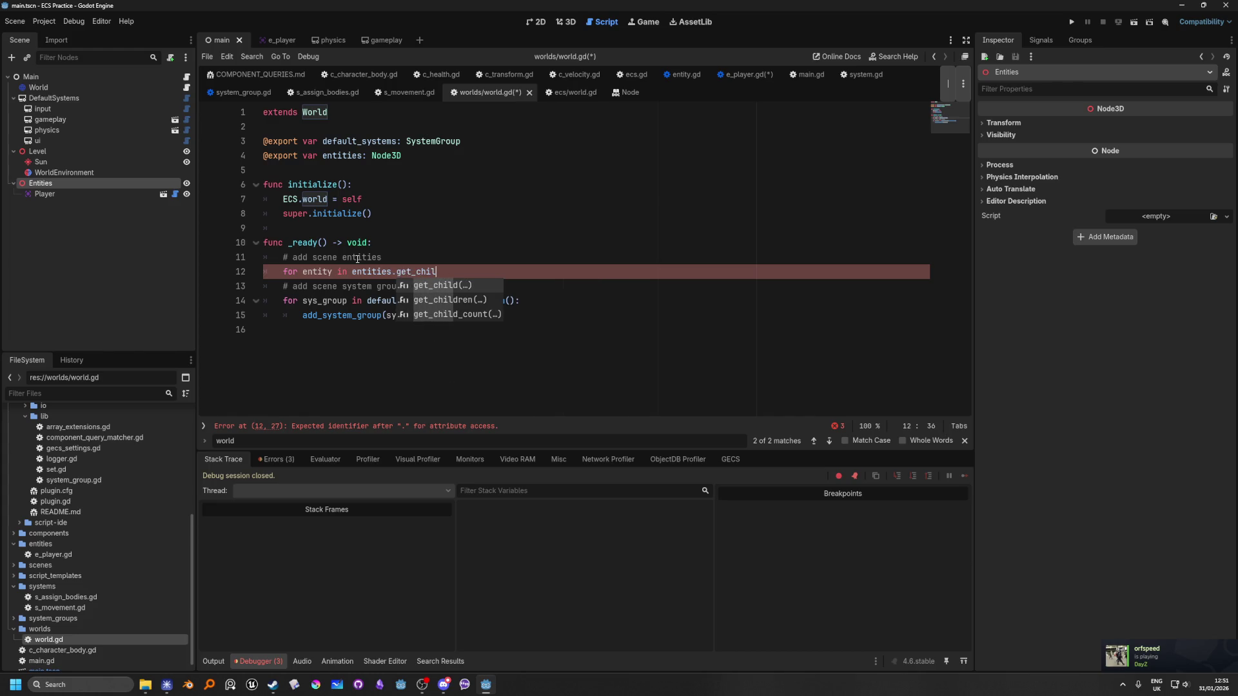
key(Return)
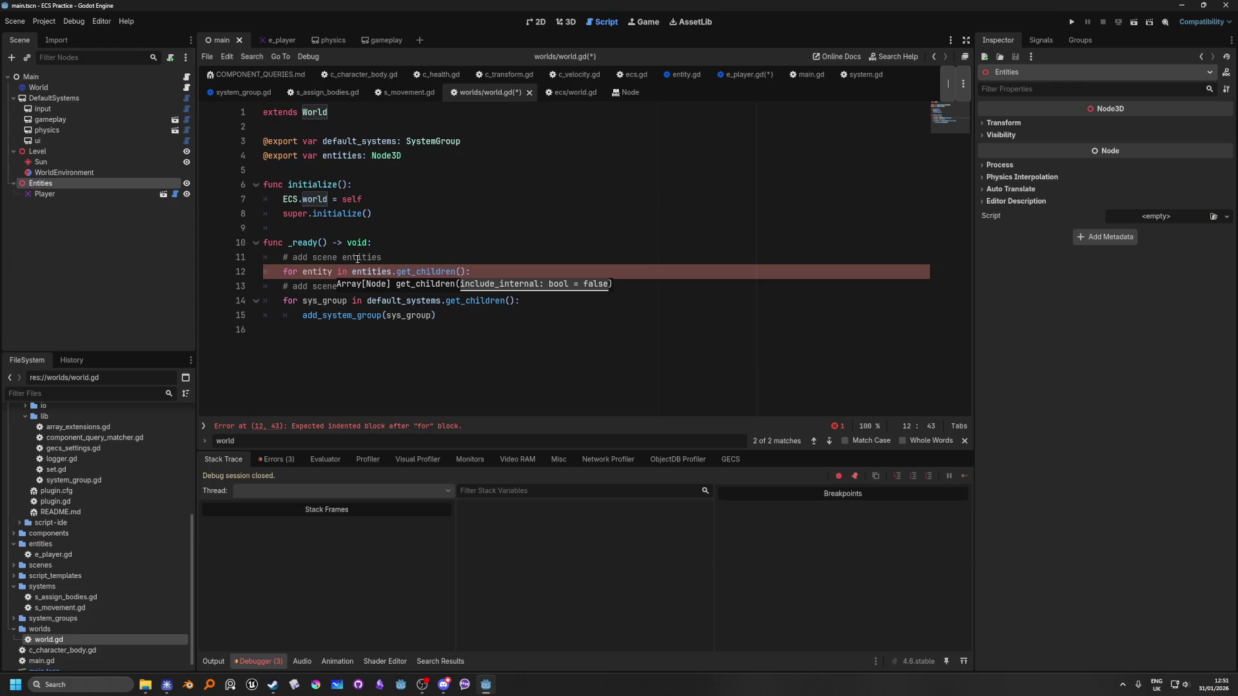
key(Return)
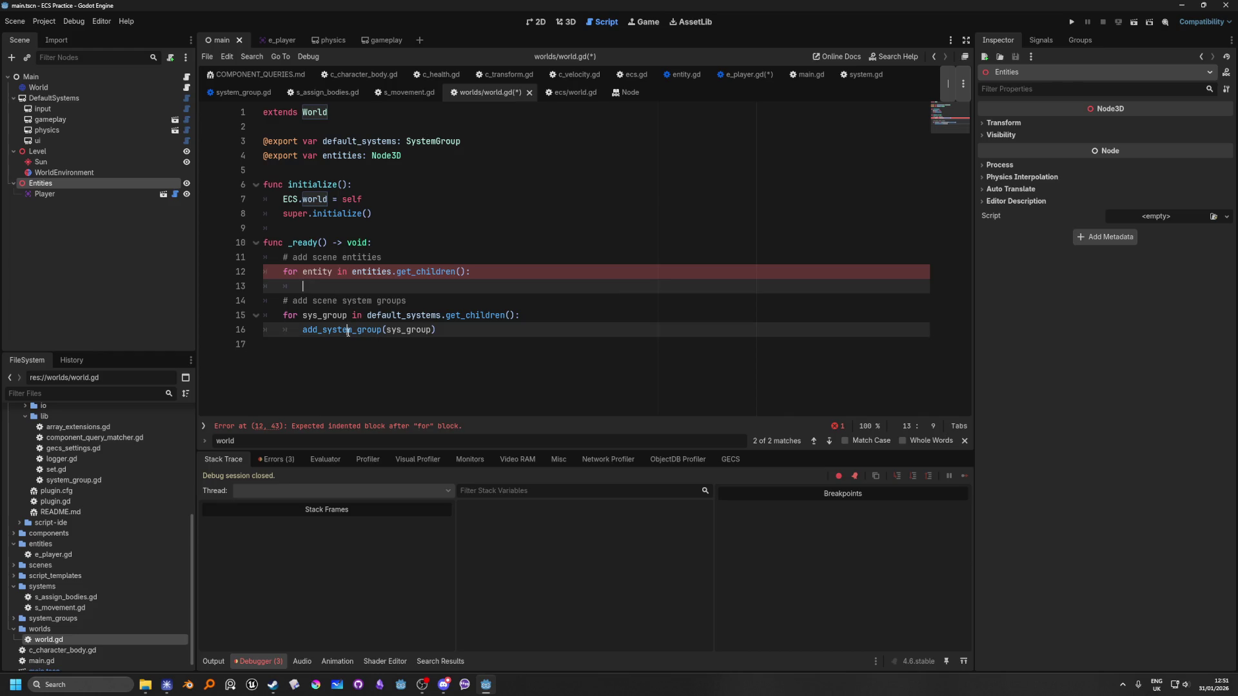
click(376, 329)
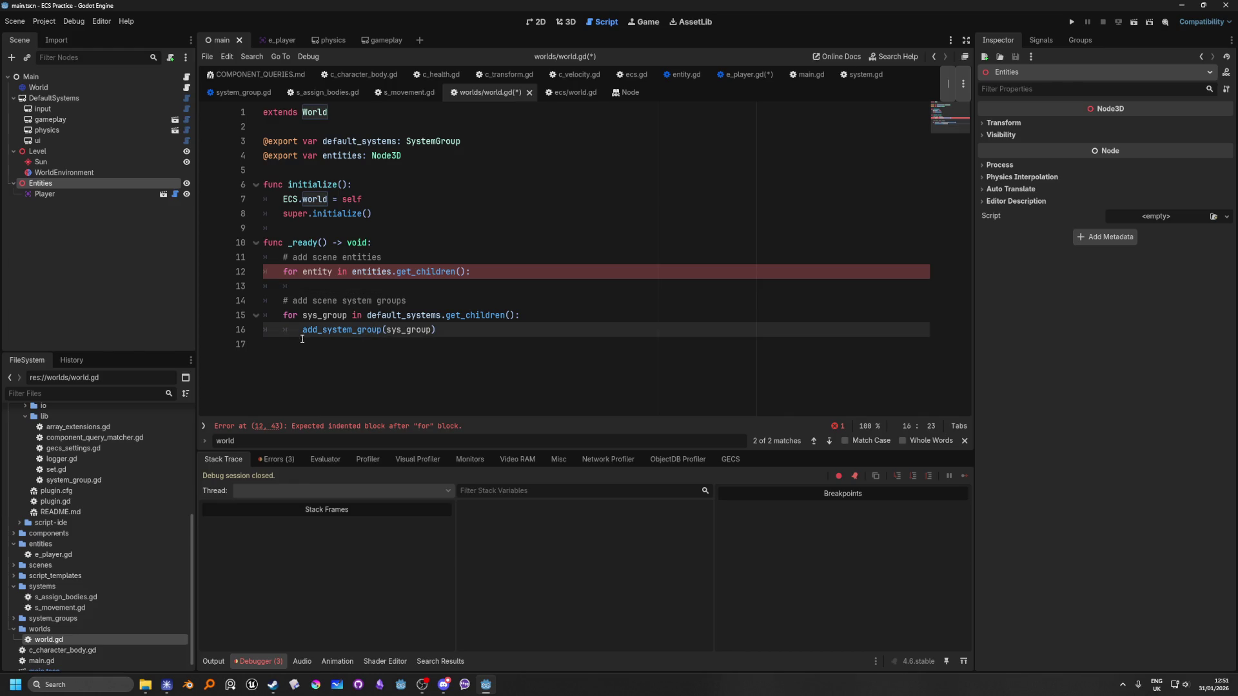
ctrl+click(335, 330)
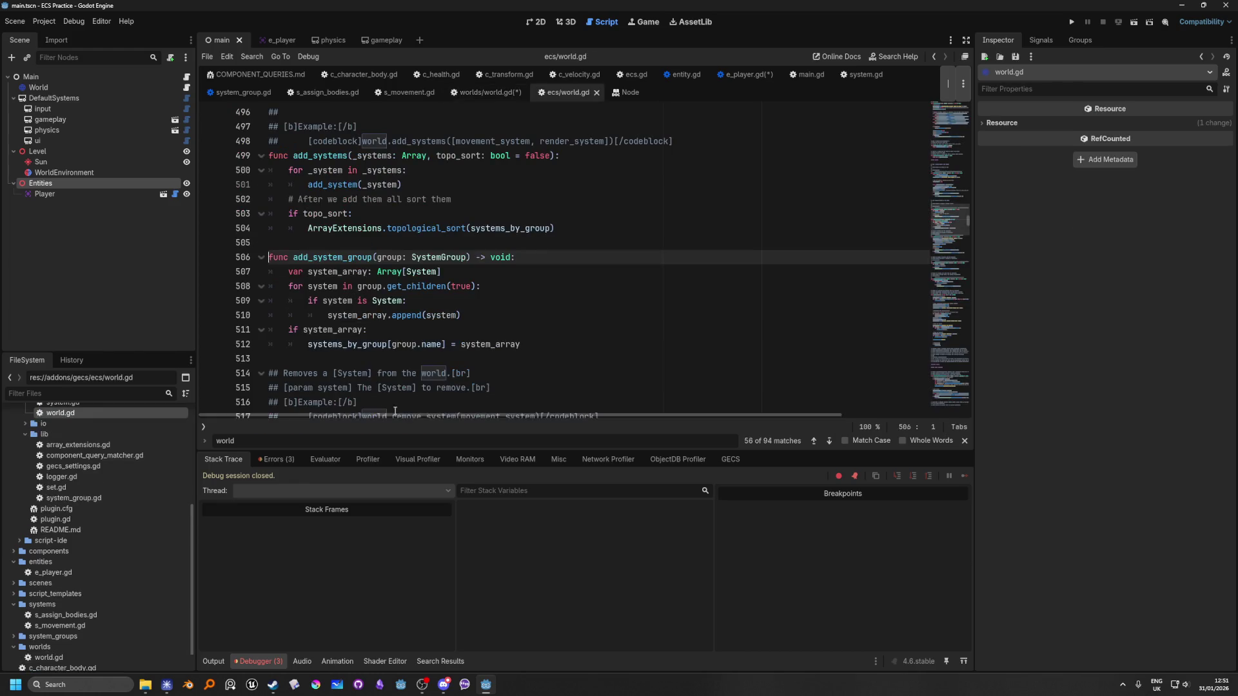
Remove the true argument from get_children() in add_system_group, save, and return to worlds/world.gd.
double_click(461, 287)
key(BackSpace)
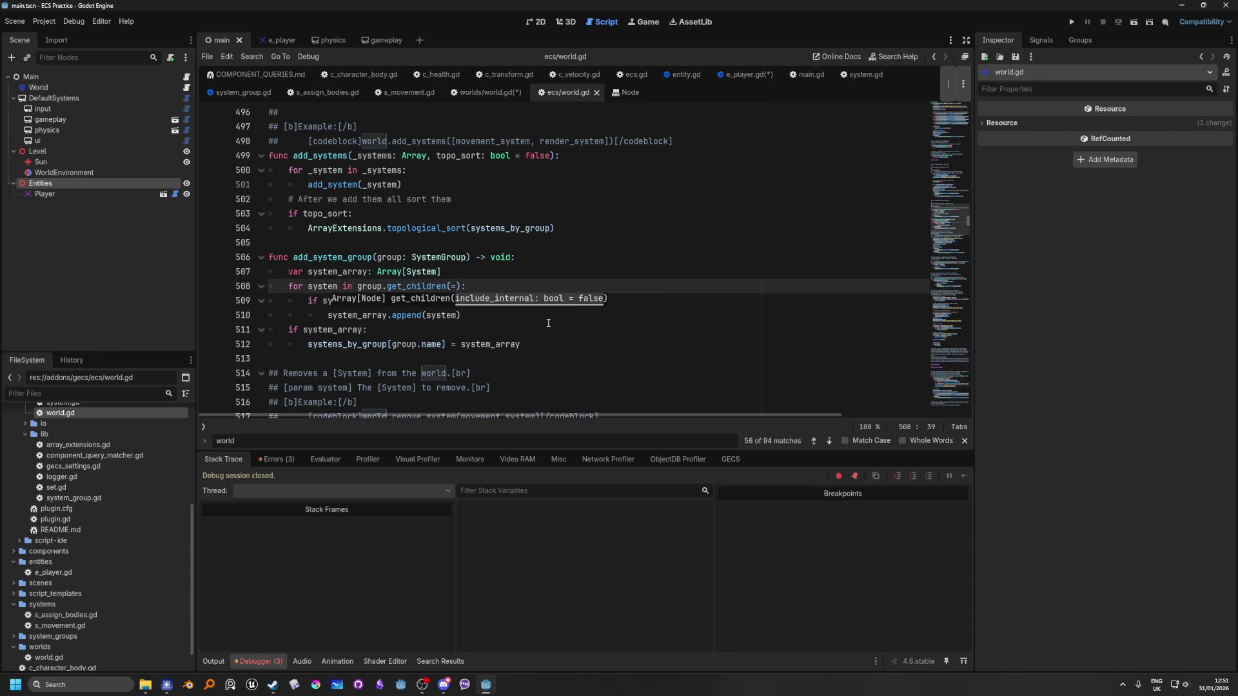
click(504, 245)
key(ctrl+s)
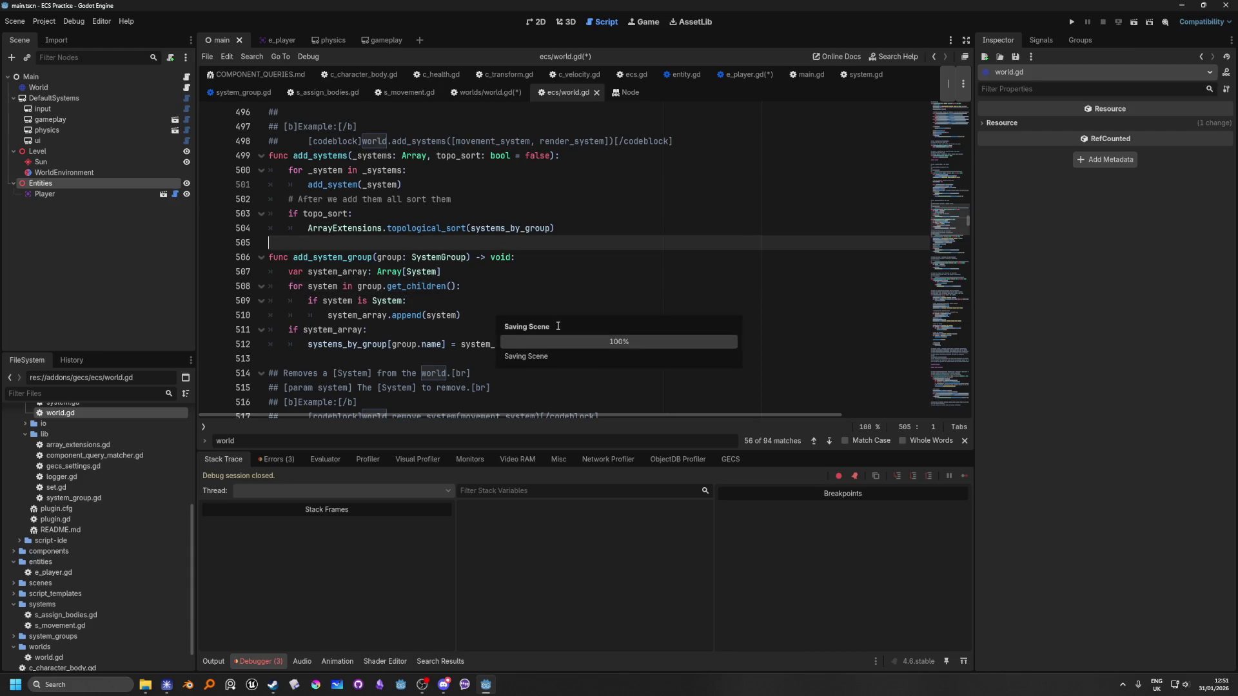
click(553, 258)
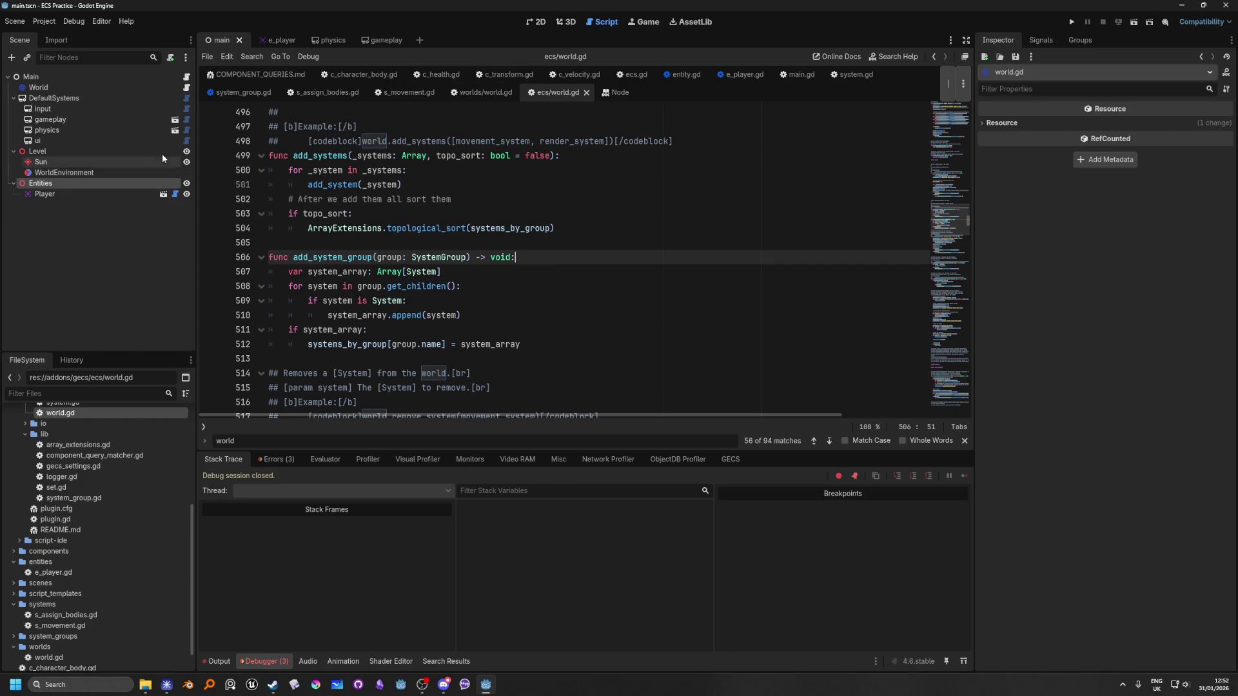
click(187, 87)
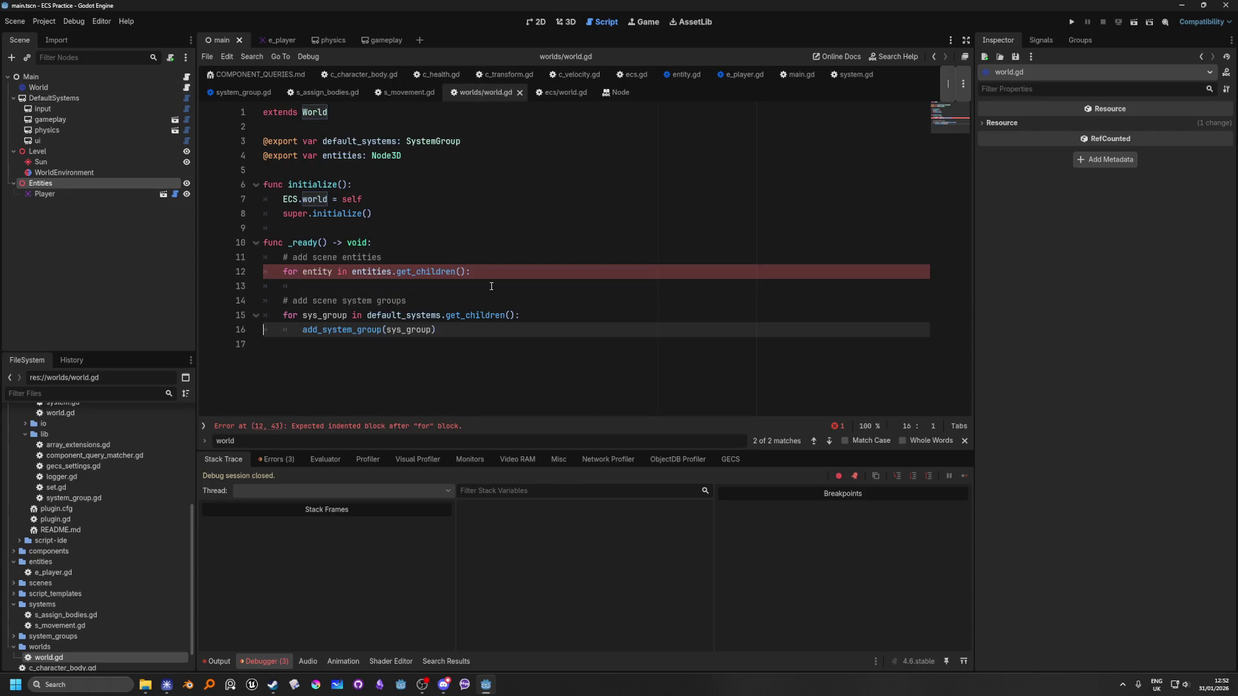
Add an 'if entity is Entity:' check inside the entities loop, leaving its body empty.
click(470, 289)
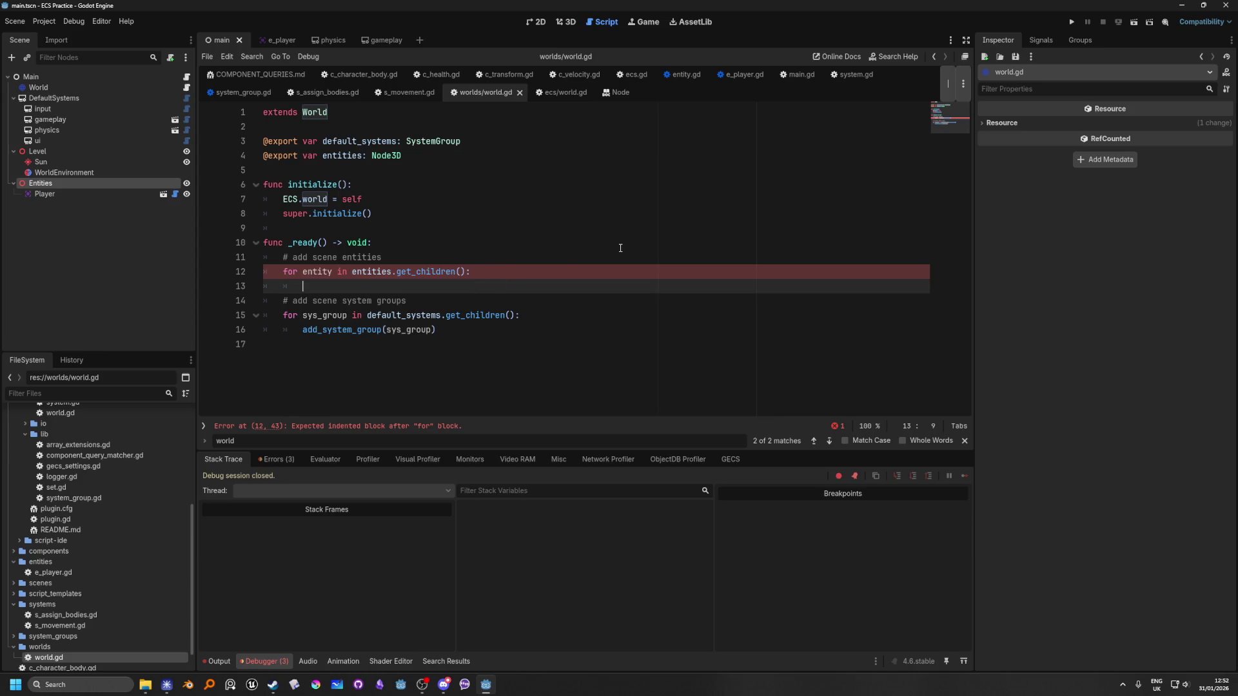
text(if entit)
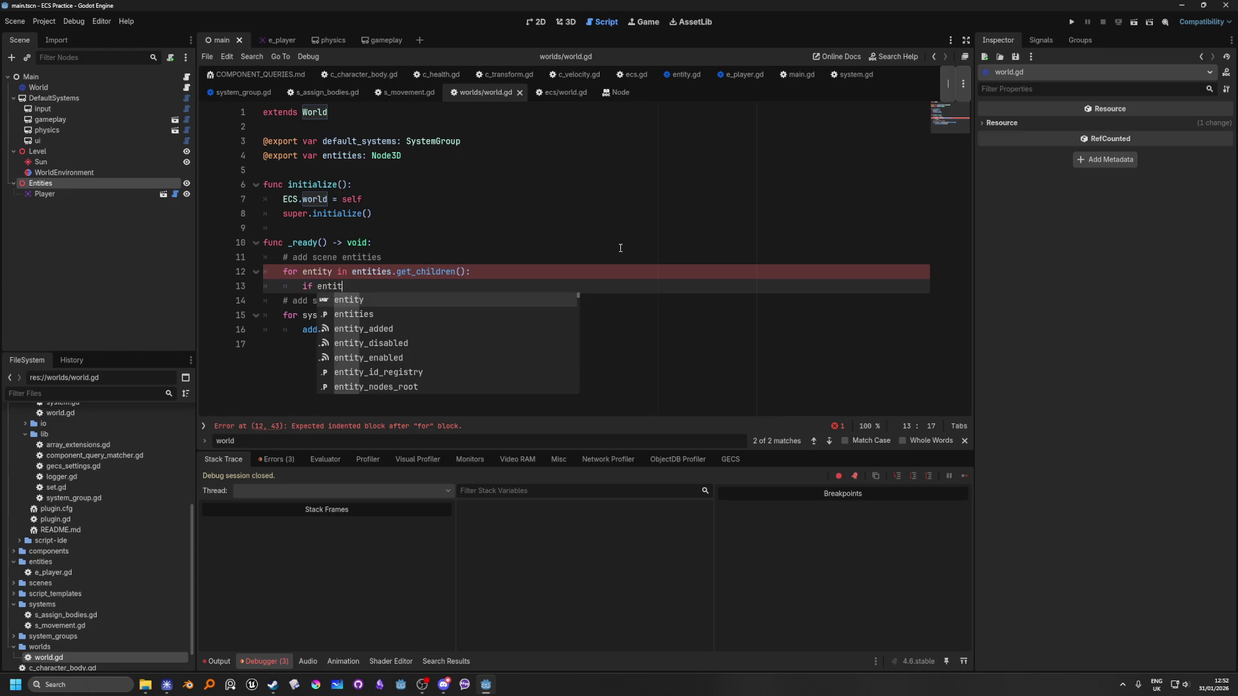
key(Return)
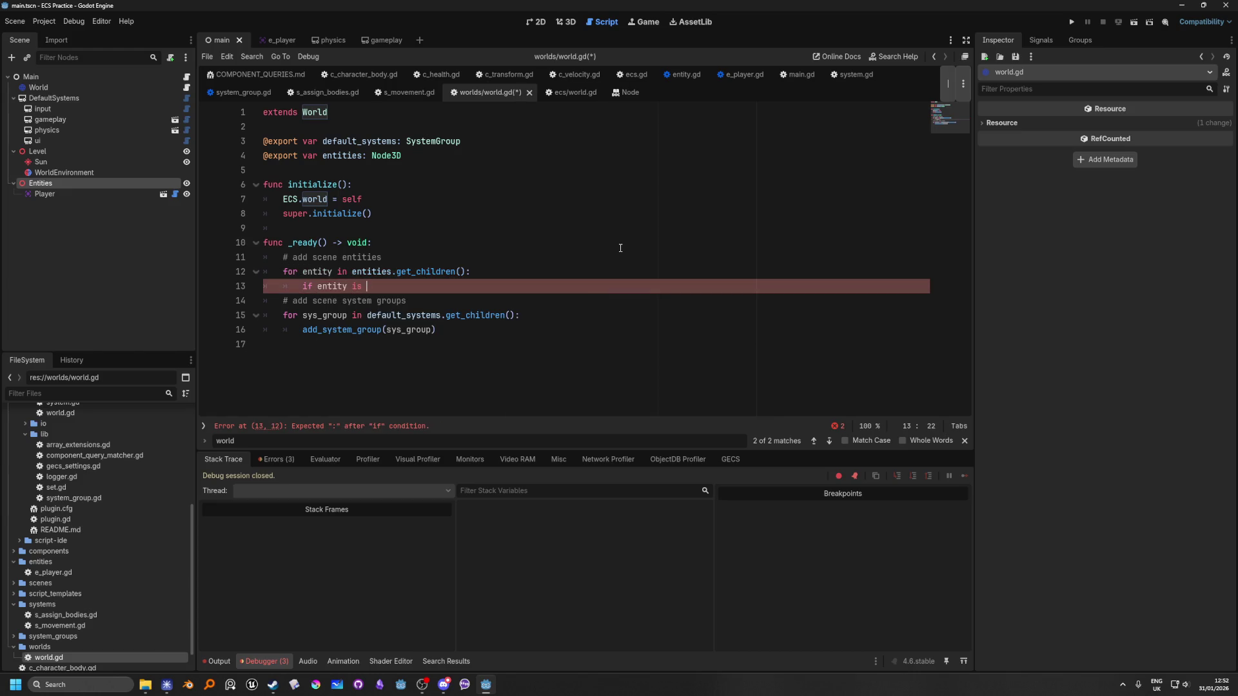
text(Enti)
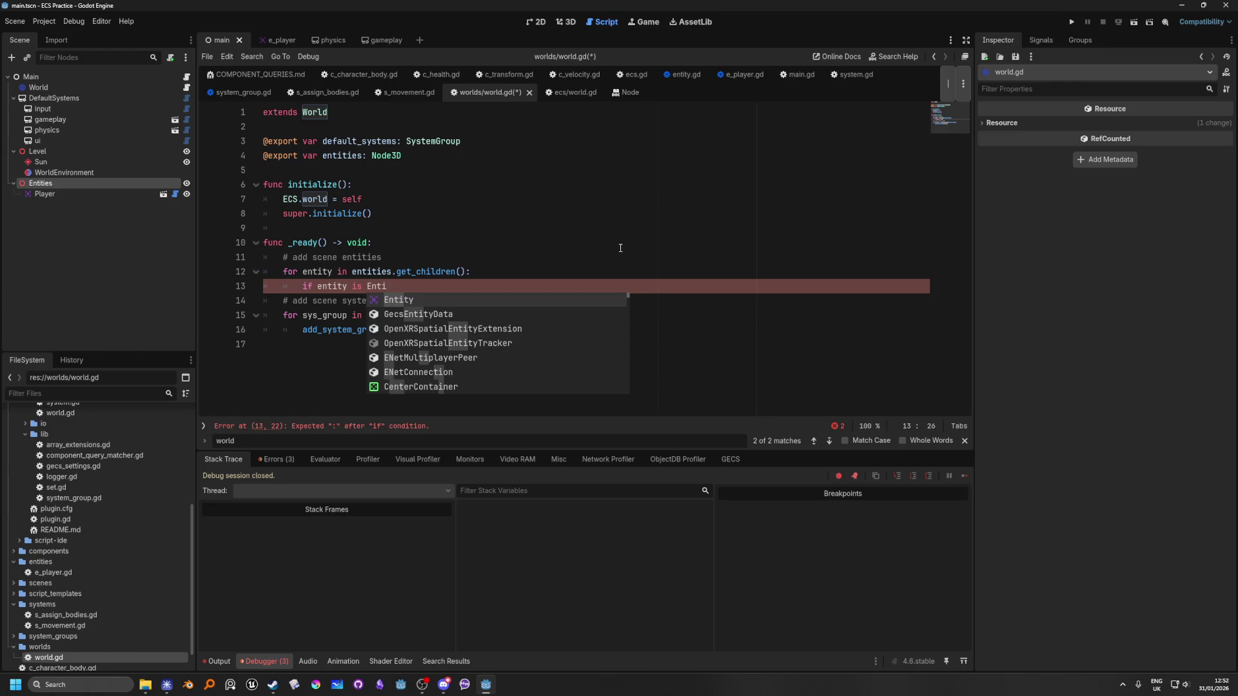
key(Return)
text(:)
key(Return)
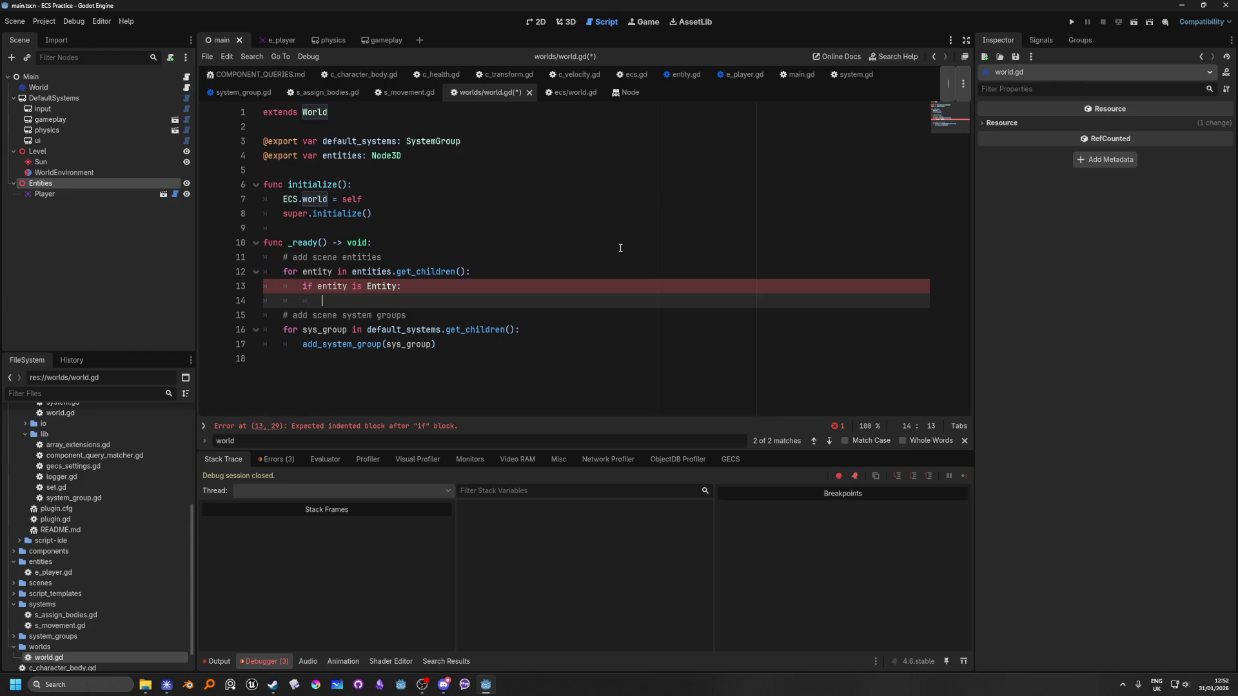
double_click(316, 271)
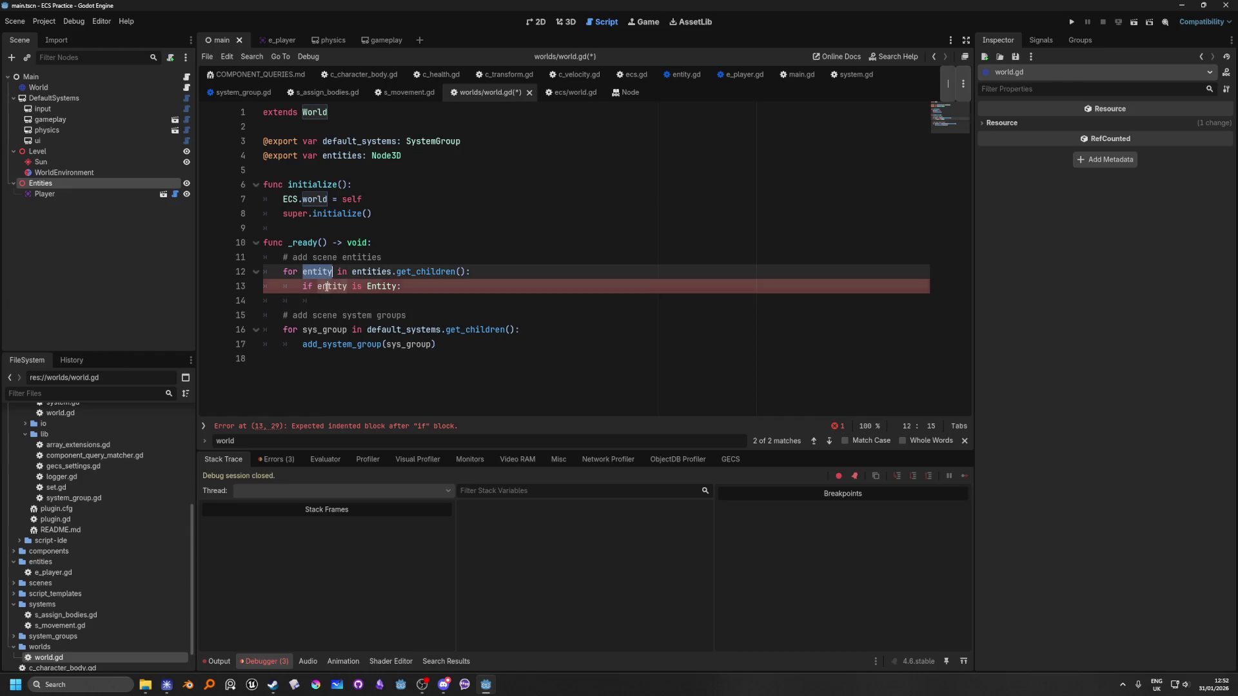
click(381, 302)
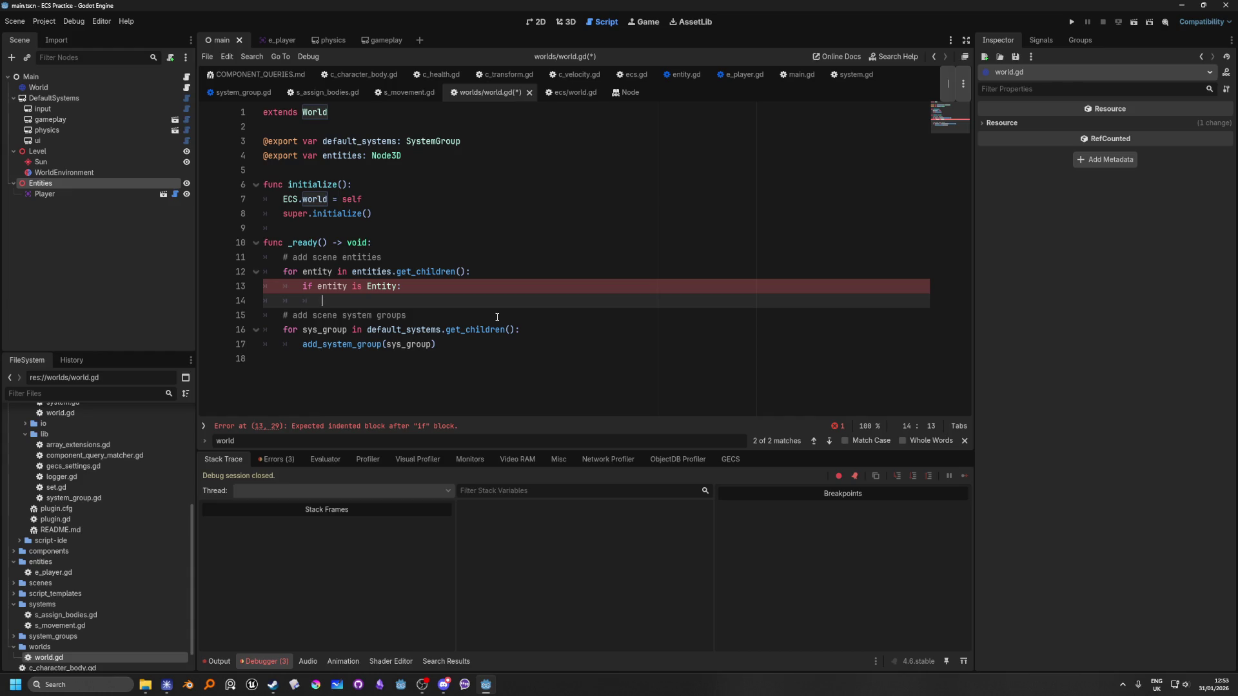
Add an add_entity() call in the if block, correcting the add_entities completion to add_entity.
text(add_e)
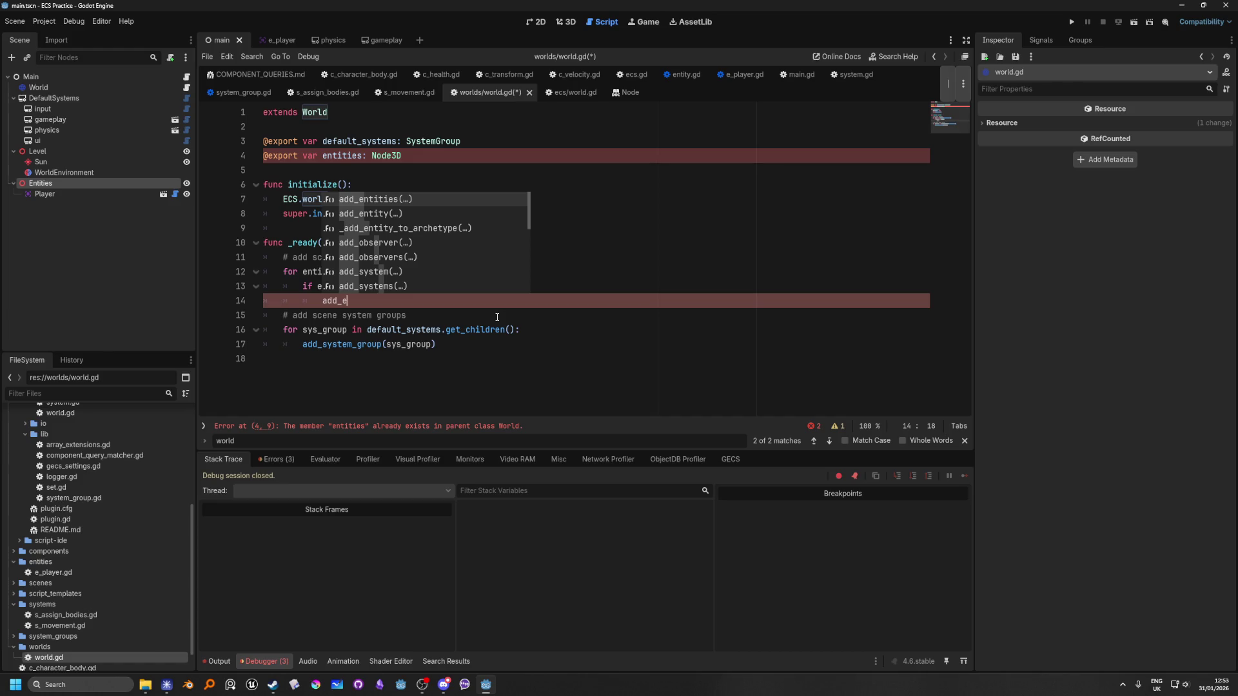
key(Return)
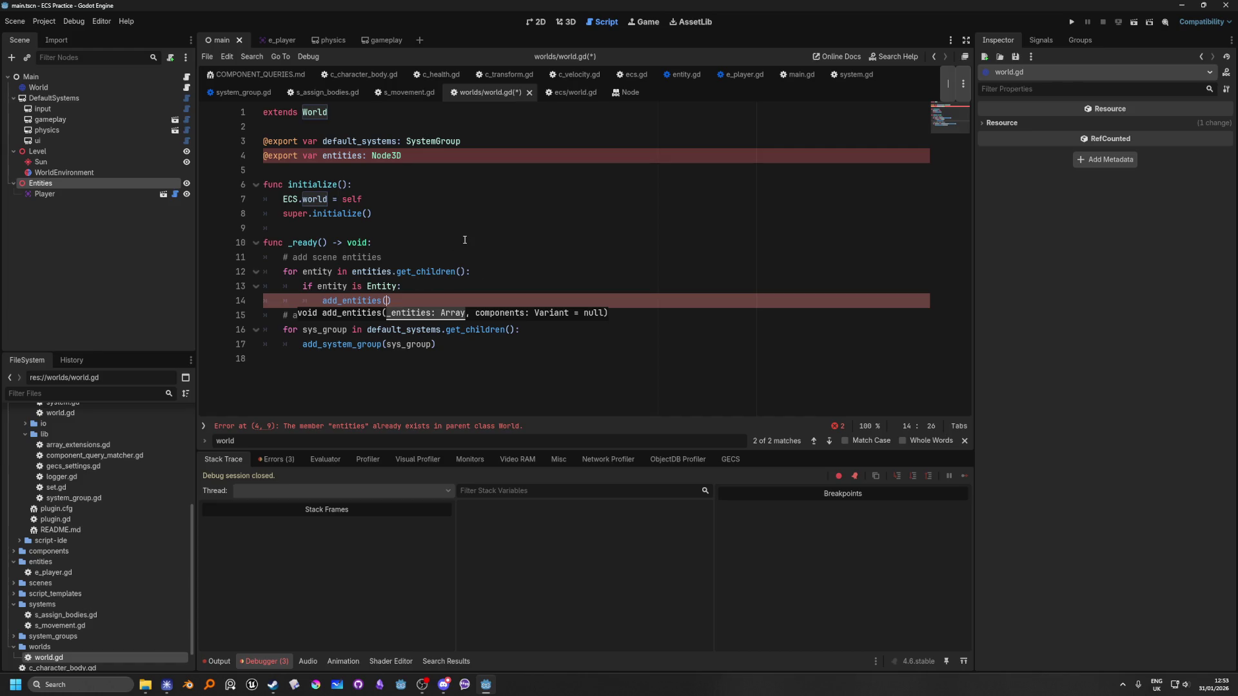
mouse_move(465, 274)
mouse_down()
mouse_move(361, 287)
mouse_move(354, 273)
mouse_up()
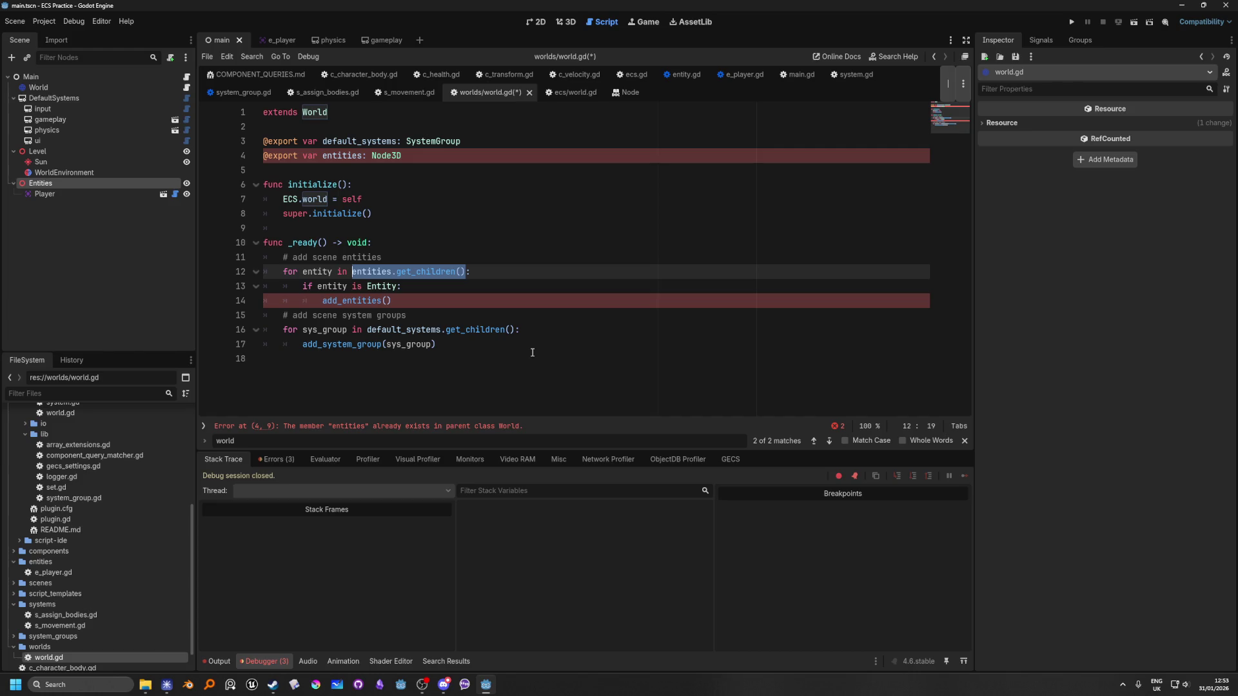
click(384, 301)
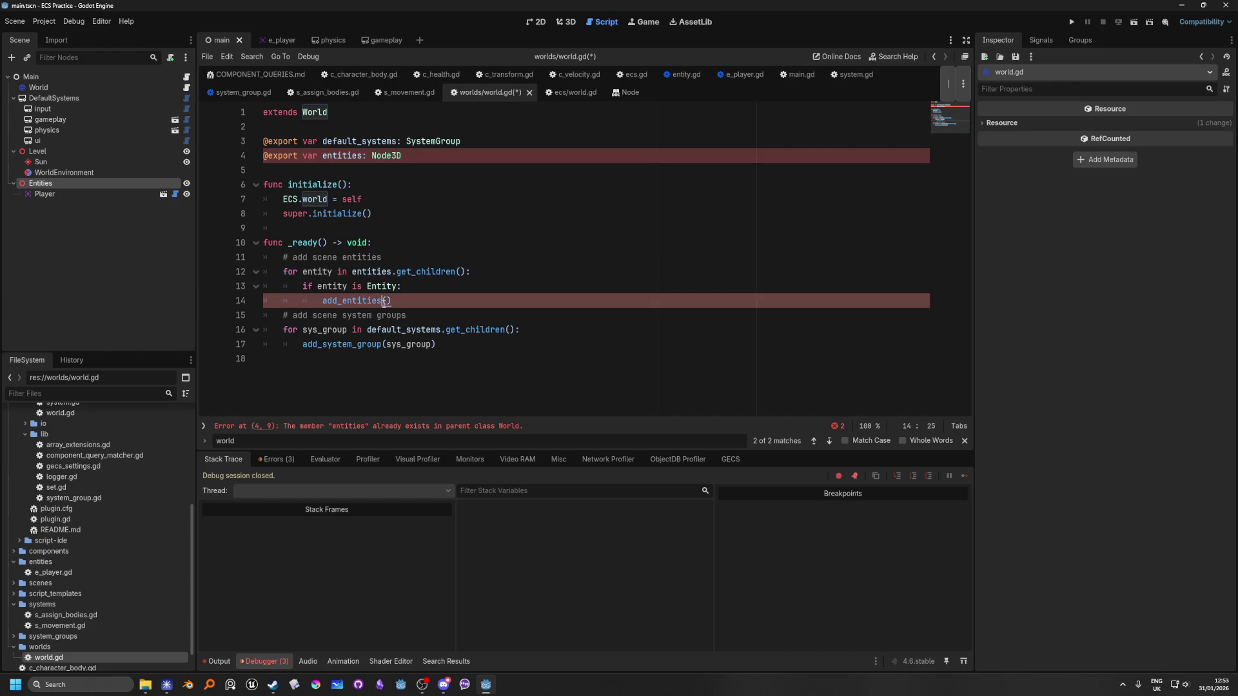
drag(370, 301, 382, 301)
text(y)
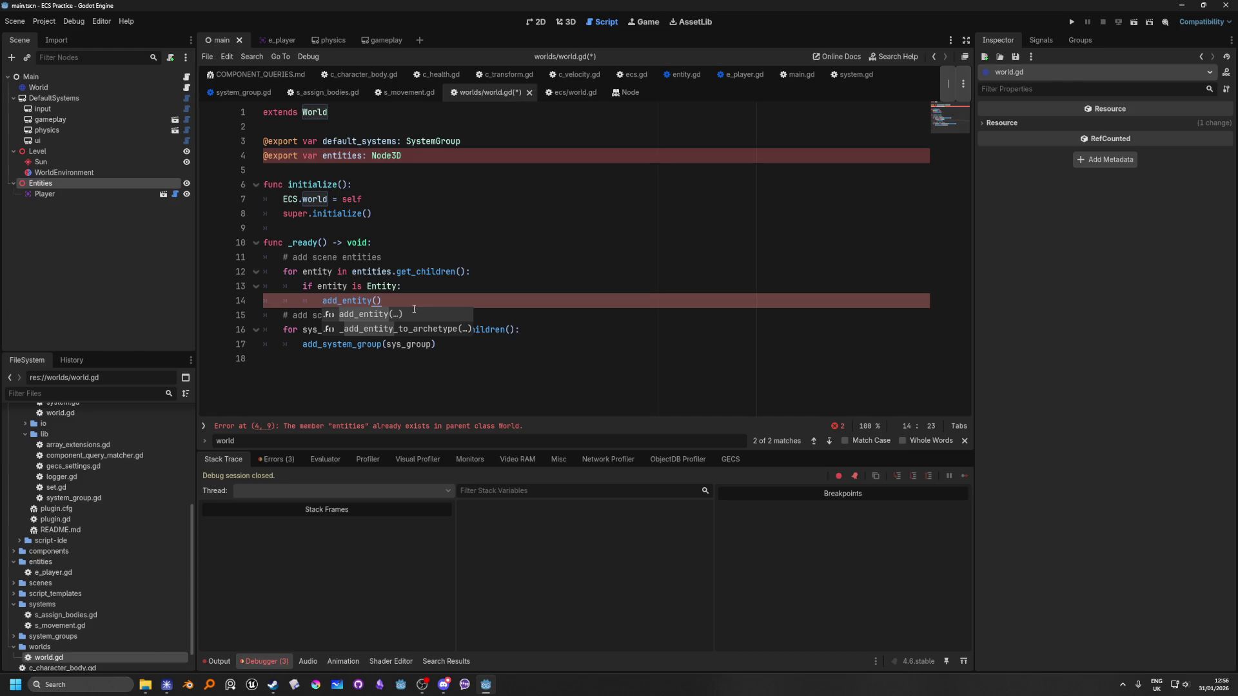
Pass the loop variable so line 14 reads add_entity(entity).
text(entity)
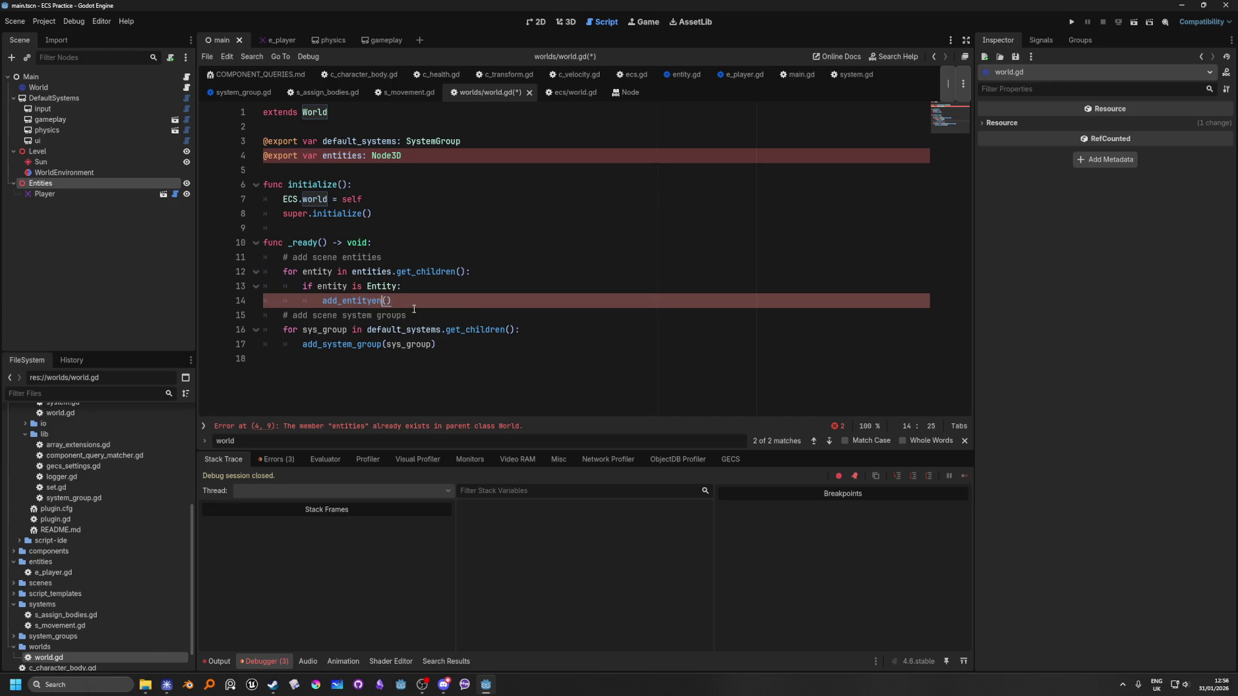
key(BackSpace)
key(BackSpace)
key(BackSpace)
key(Right)
text(eti)
key(BackSpace)
key(BackSpace)
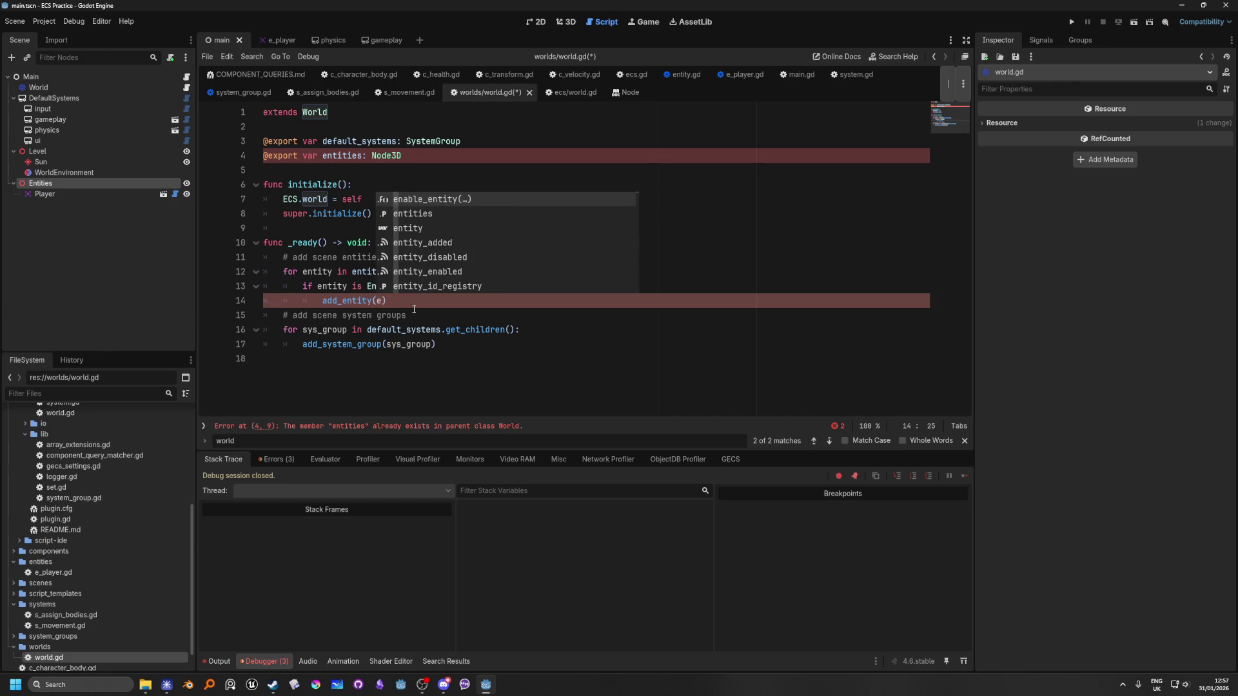
text(nti)
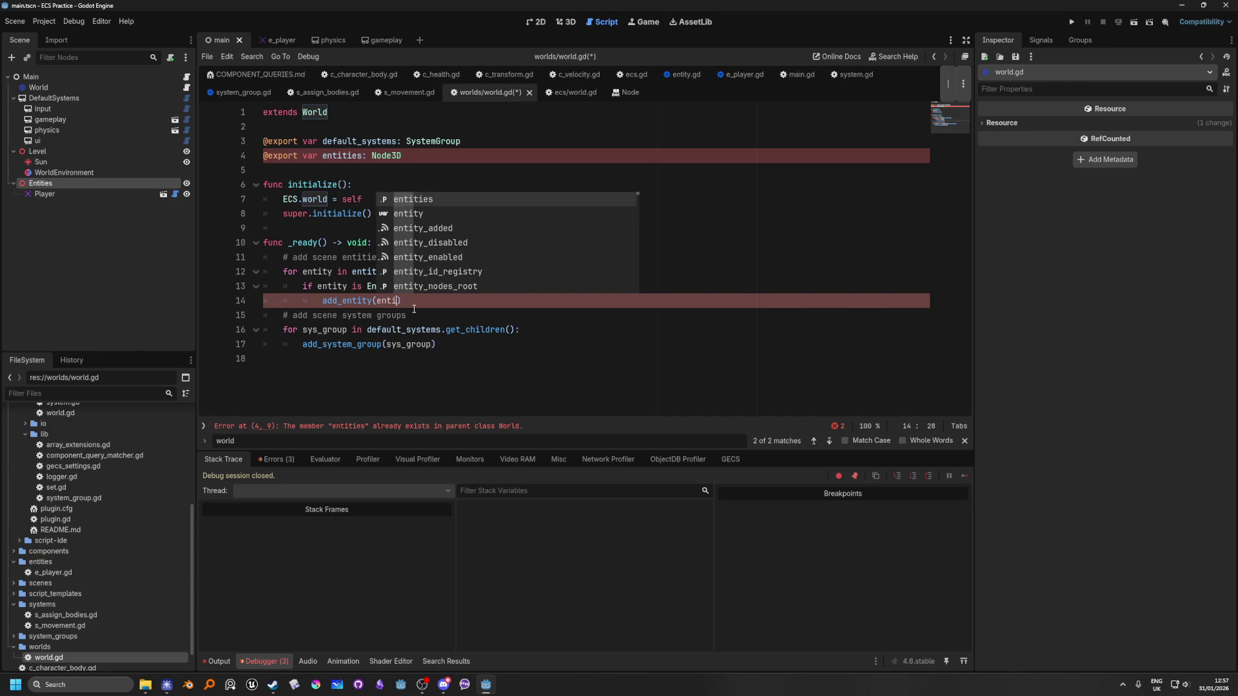
key(Down)
key(Return)
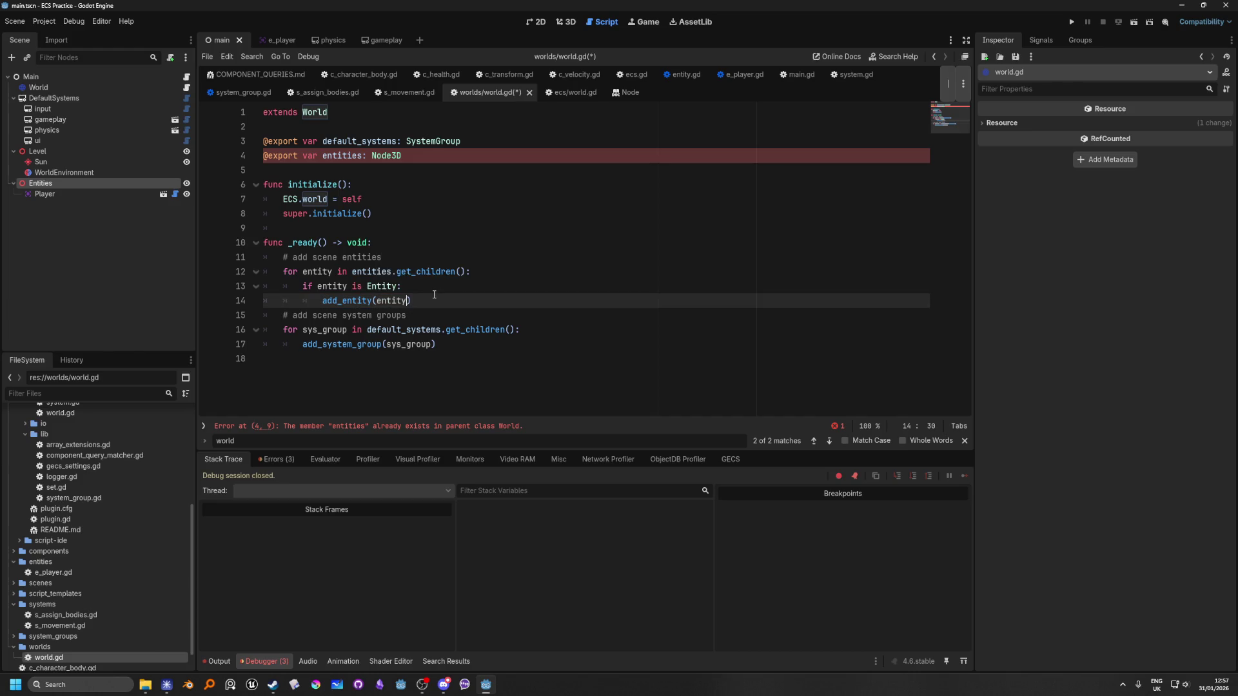
key(End)
Rename the Entities node to EntityGroup and replace the entities export with an entity_group export.
double_click(50, 185)
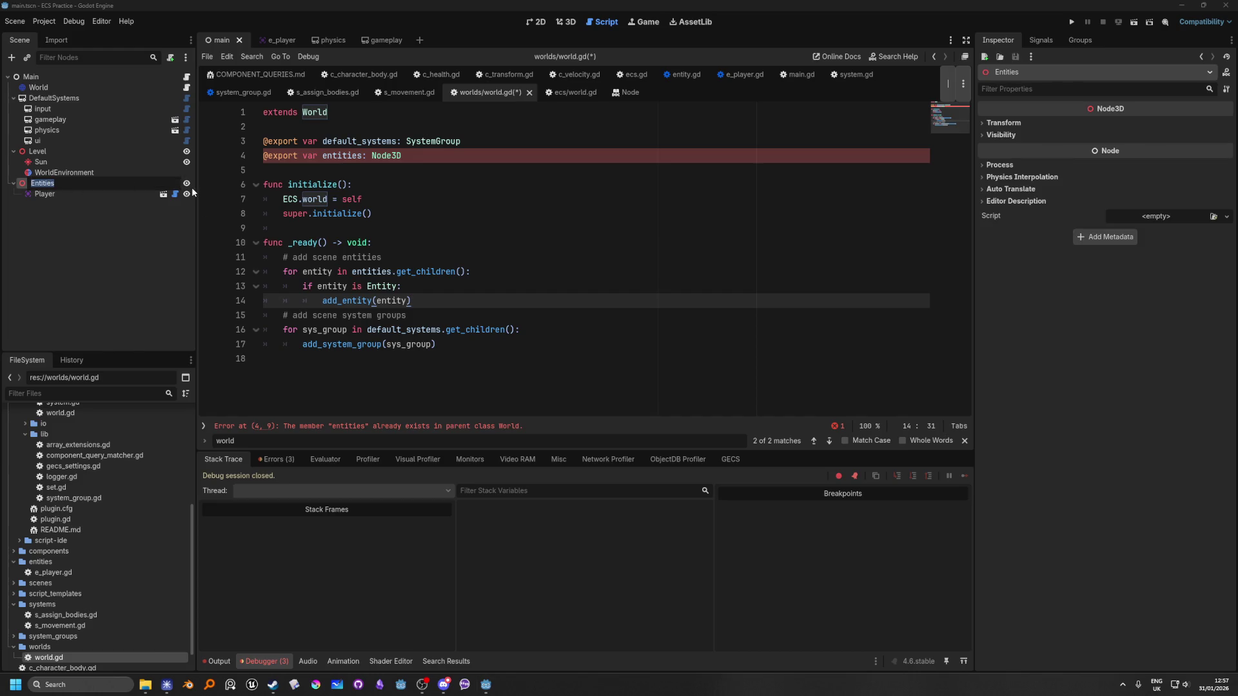
text(Entity)
text(Group)
key(Return)
drag(435, 157, 262, 156)
key(BackSpace)
mouse_move(49, 184)
mouse_down()
mouse_move(356, 130)
mouse_move(277, 156)
mouse_up()
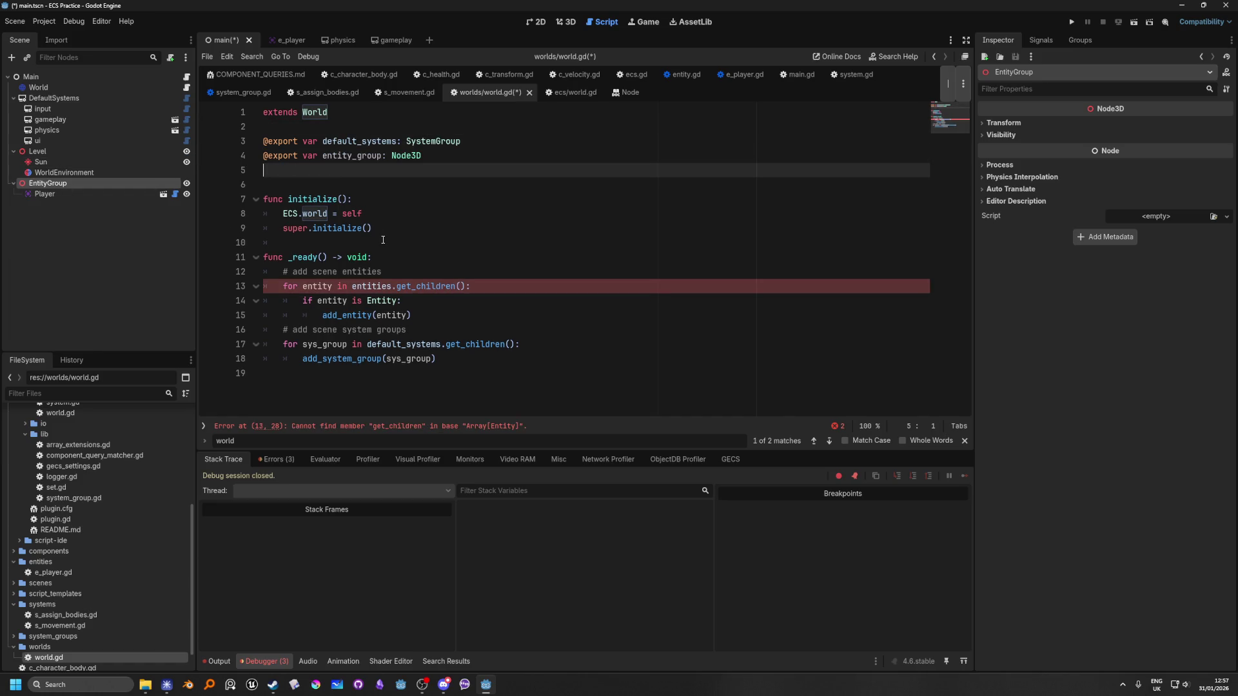
key(BackSpace)
Make the line 12 loop iterate entity_group.get_children() and save.
click(369, 206)
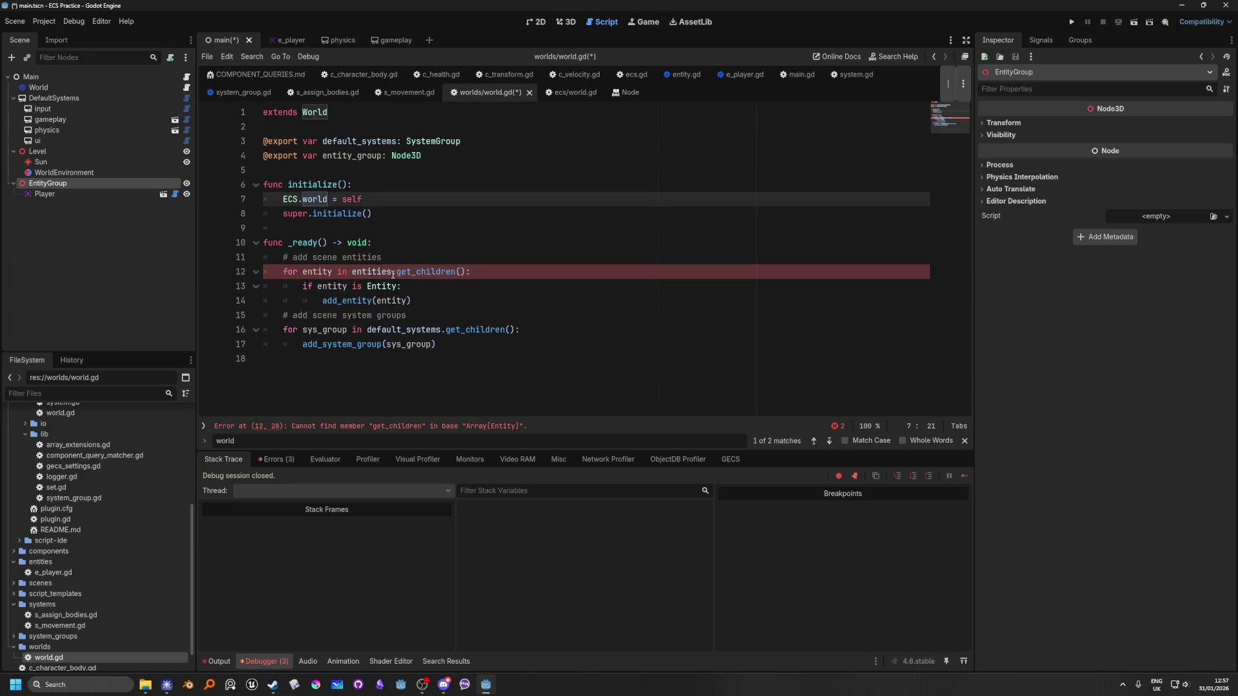
double_click(353, 157)
key(ctrl+c)
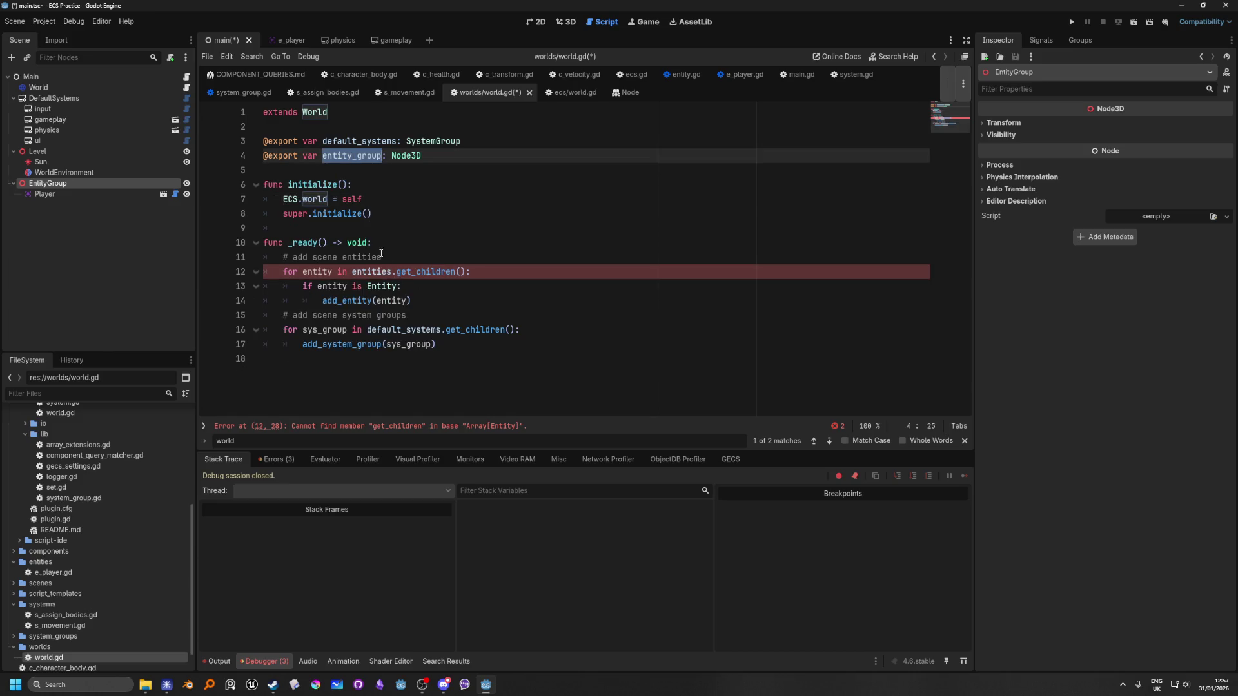
double_click(372, 271)
key(ctrl+v)
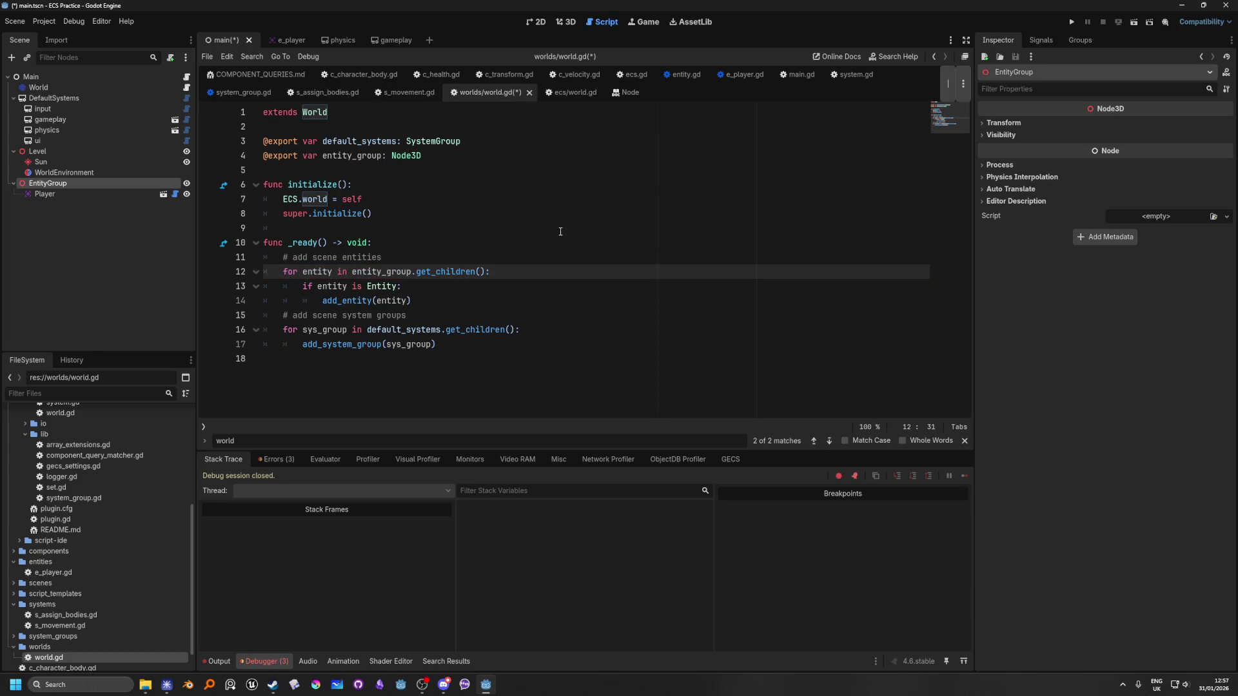
click(473, 246)
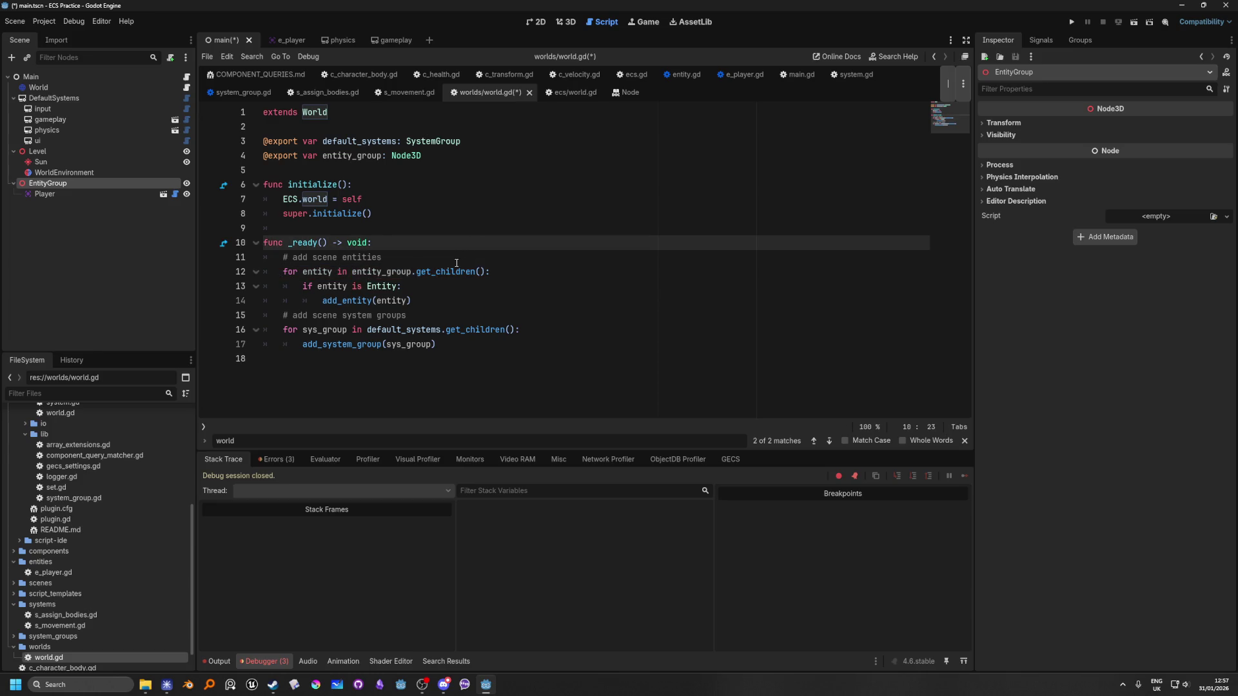
key(ctrl+s)
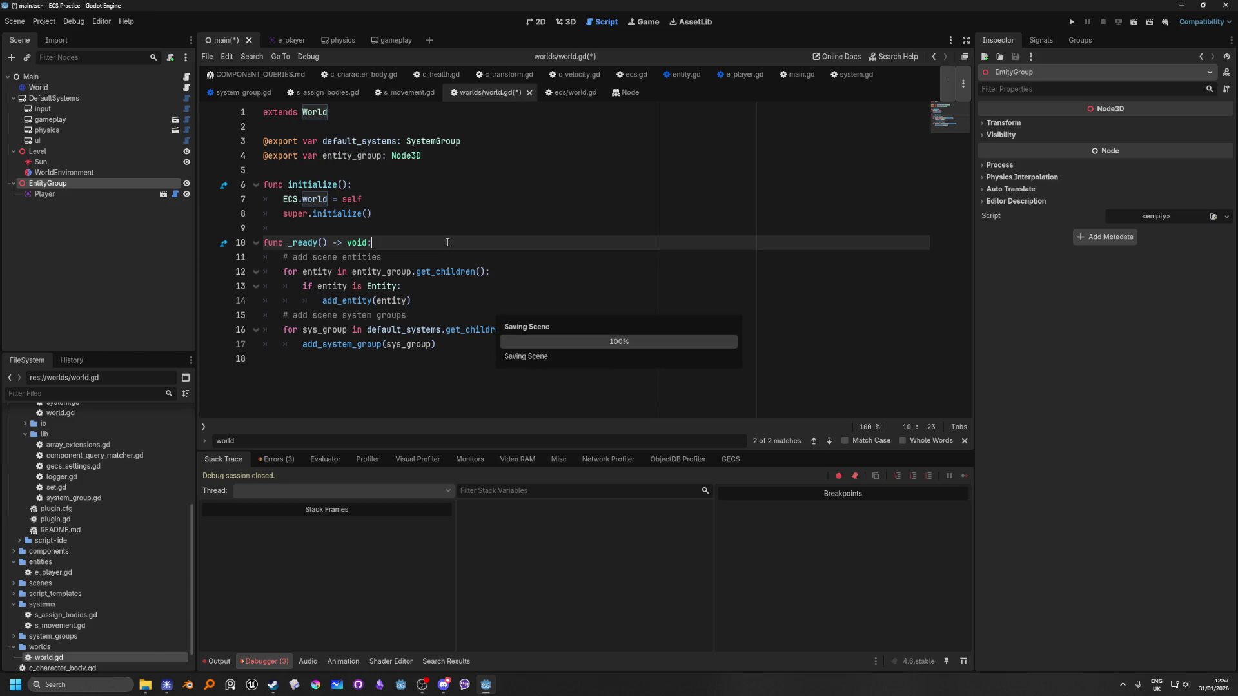
click(455, 230)
click(452, 205)
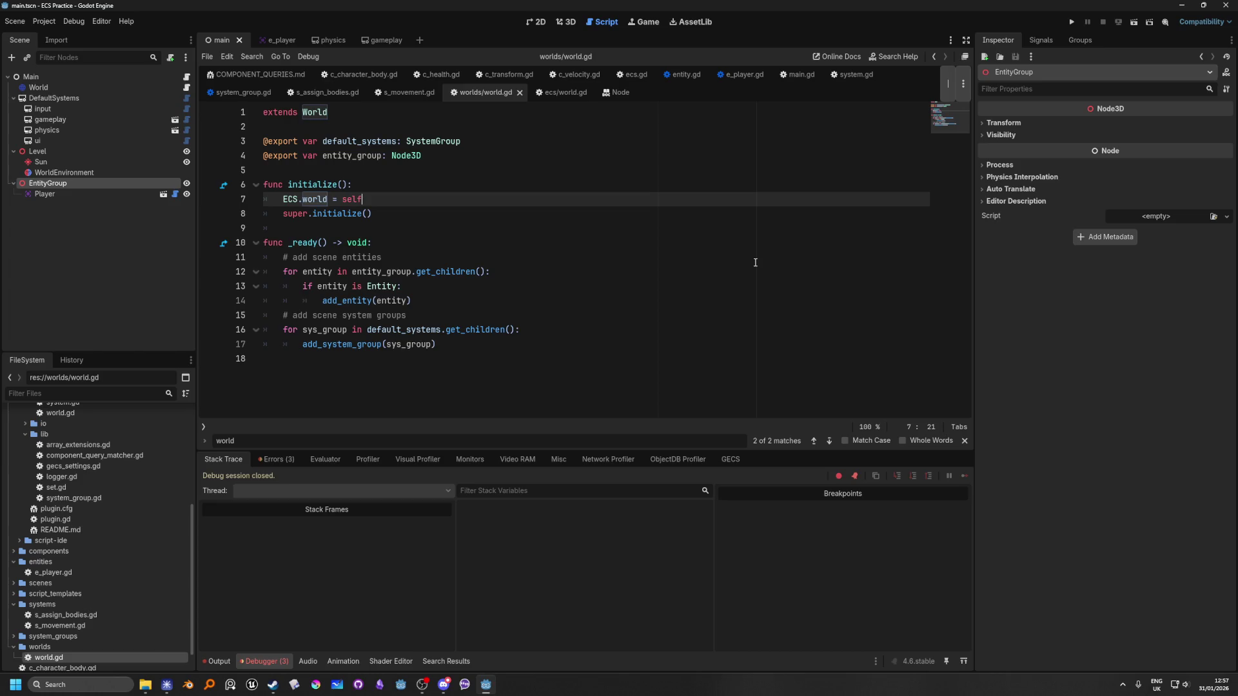
Run the game, check the GECS debugger lists Player with c_health and c_velocity, then stop it.
click(1070, 23)
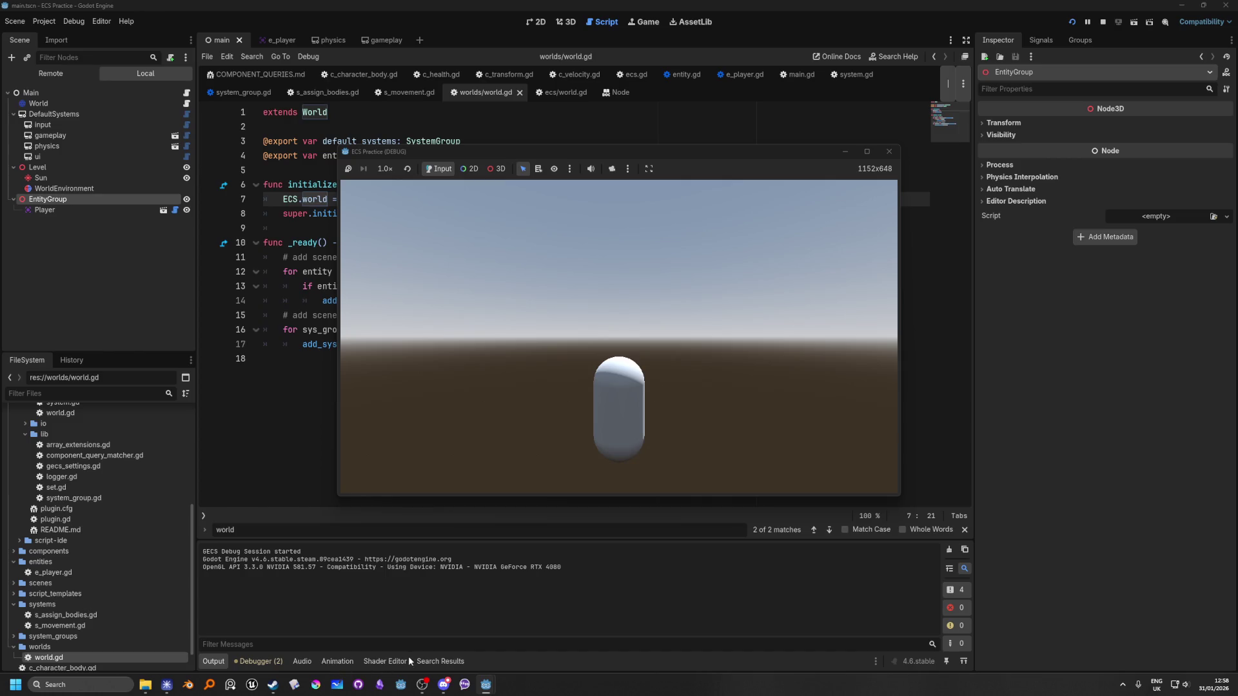
click(251, 665)
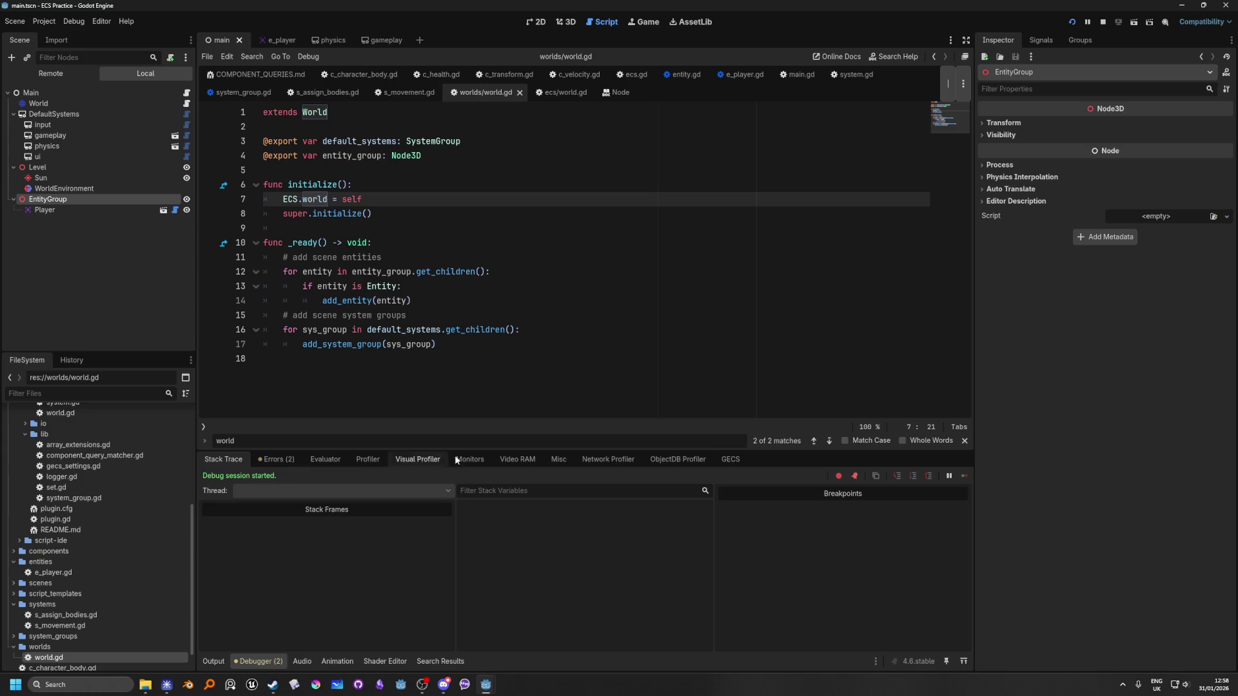
click(735, 460)
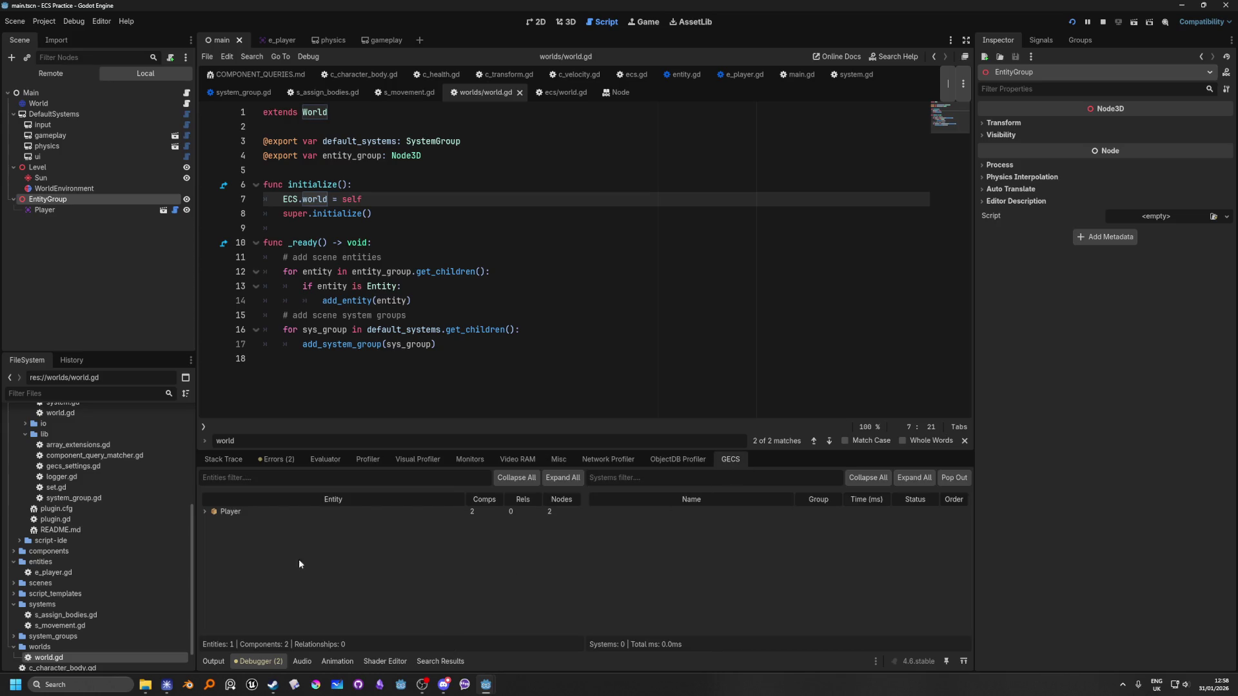
click(206, 513)
click(1104, 22)
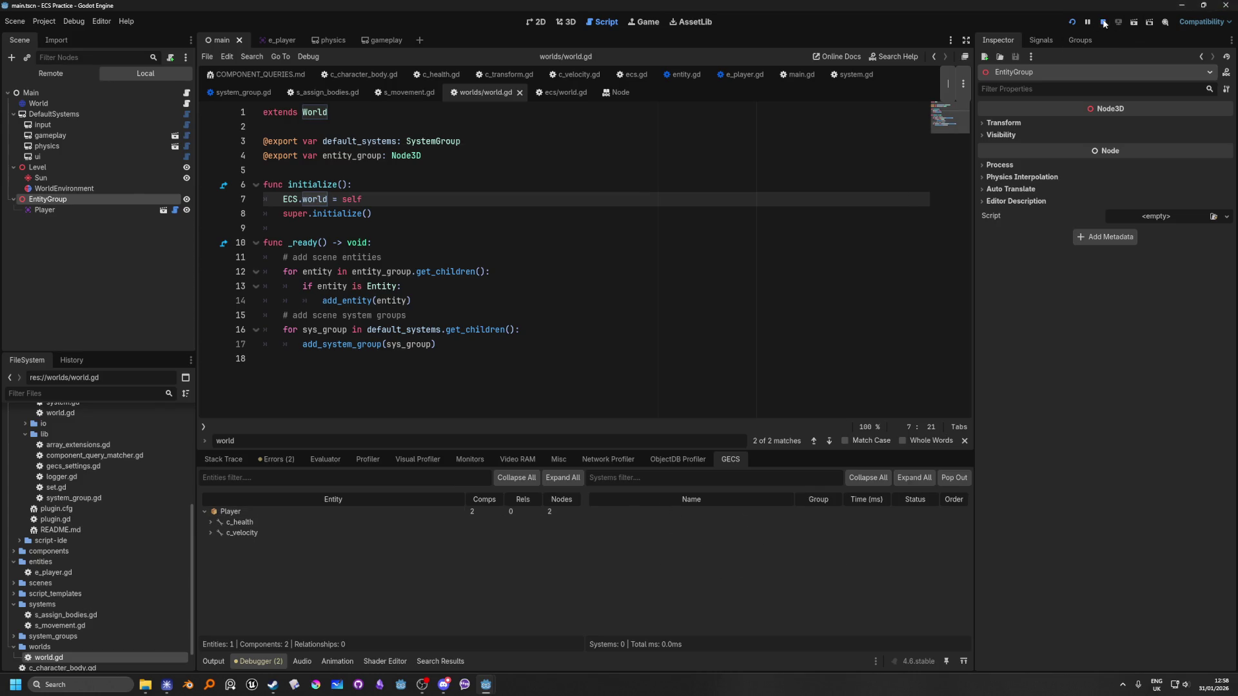
click(476, 330)
click(457, 358)
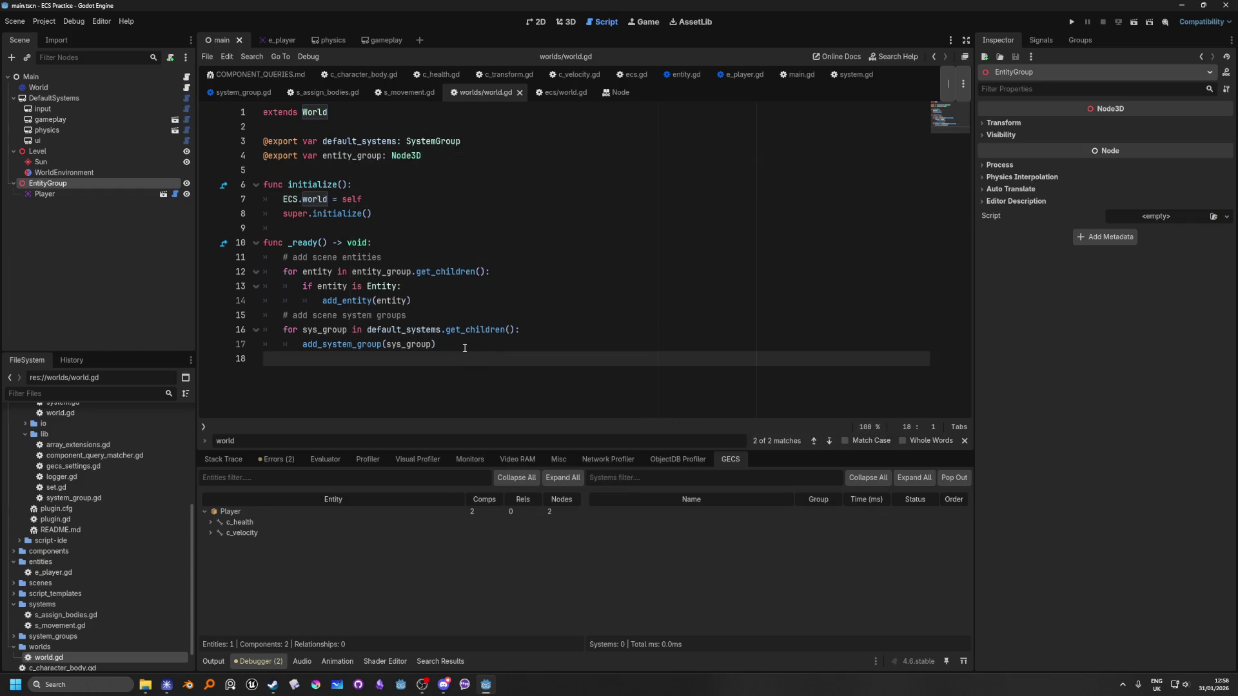
Add add_systems(system_array) after line 512 of add_system_group, save ecs/world.gd, and rerun the game.
click(467, 345)
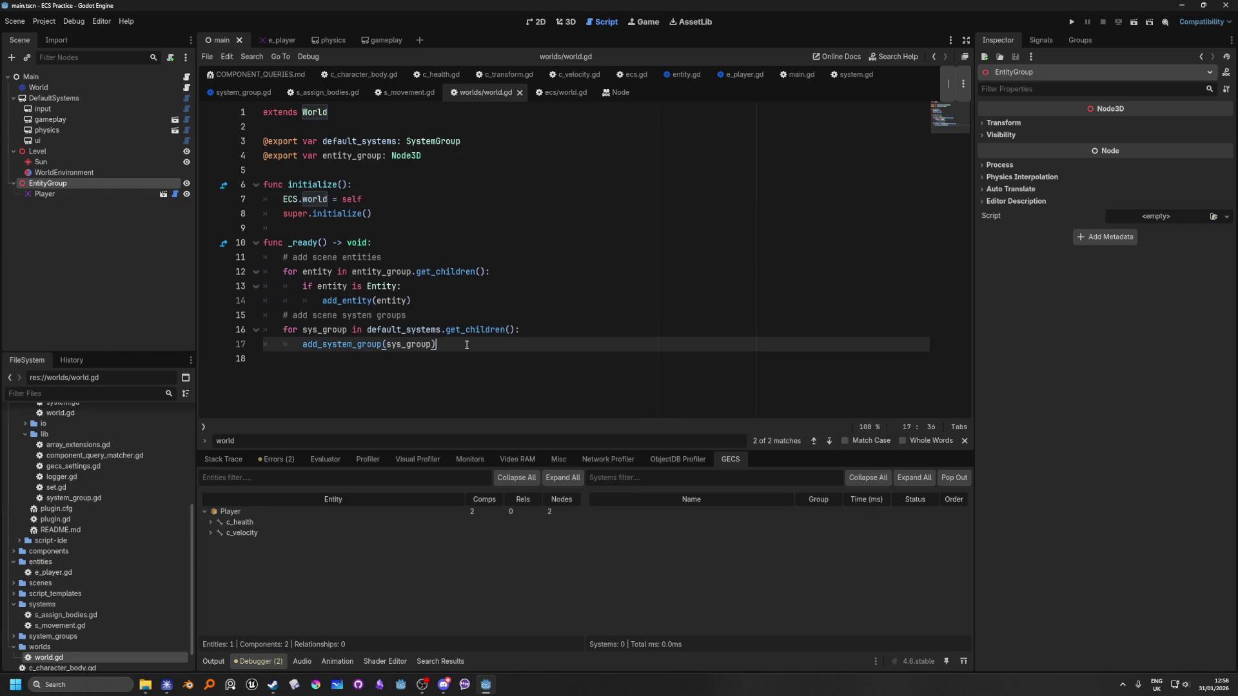
ctrl+click(349, 349)
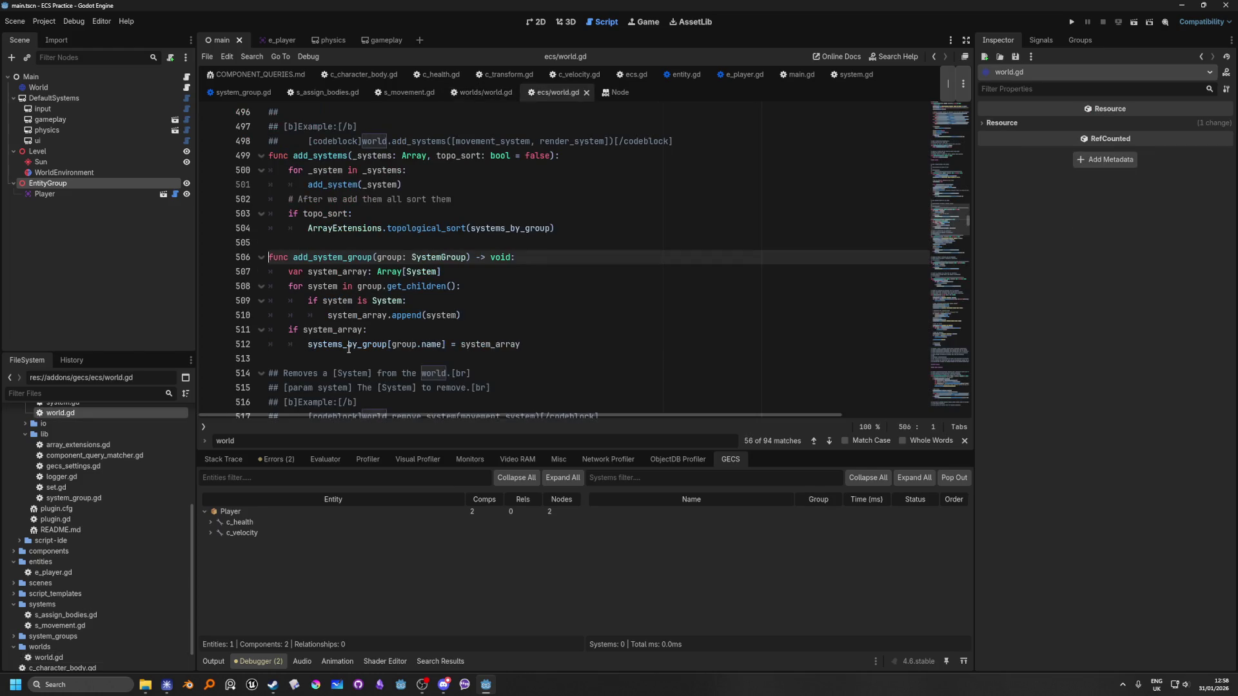
click(600, 339)
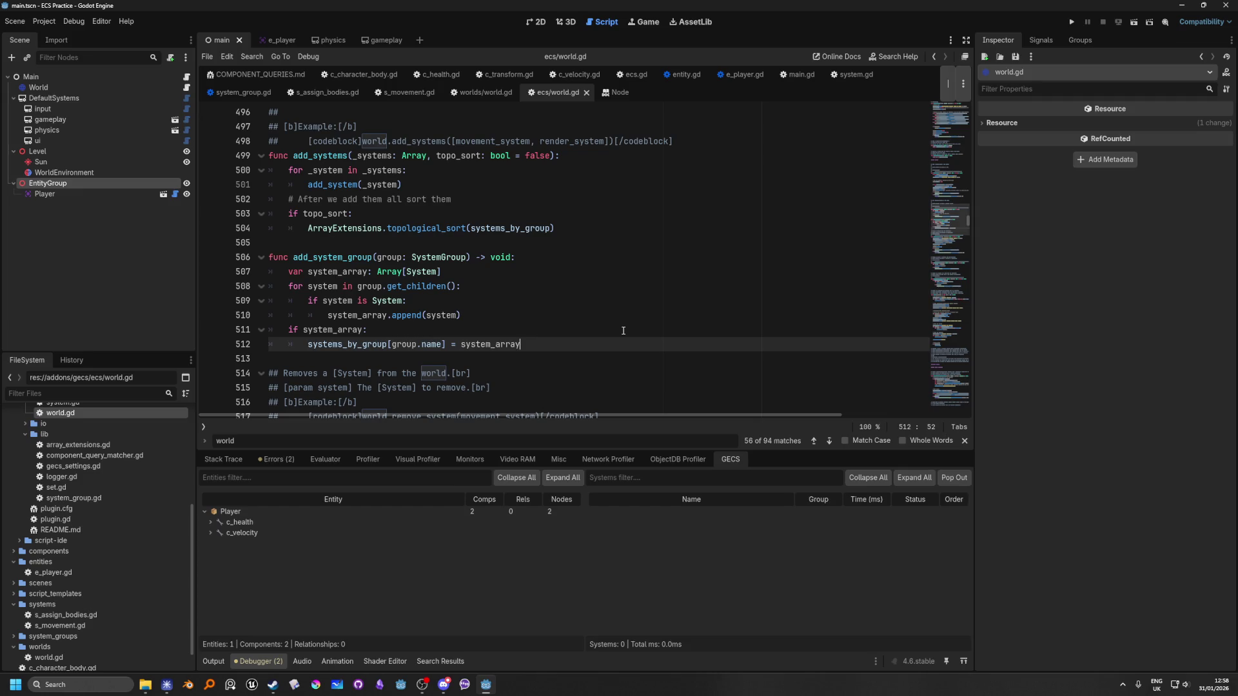
key(Return)
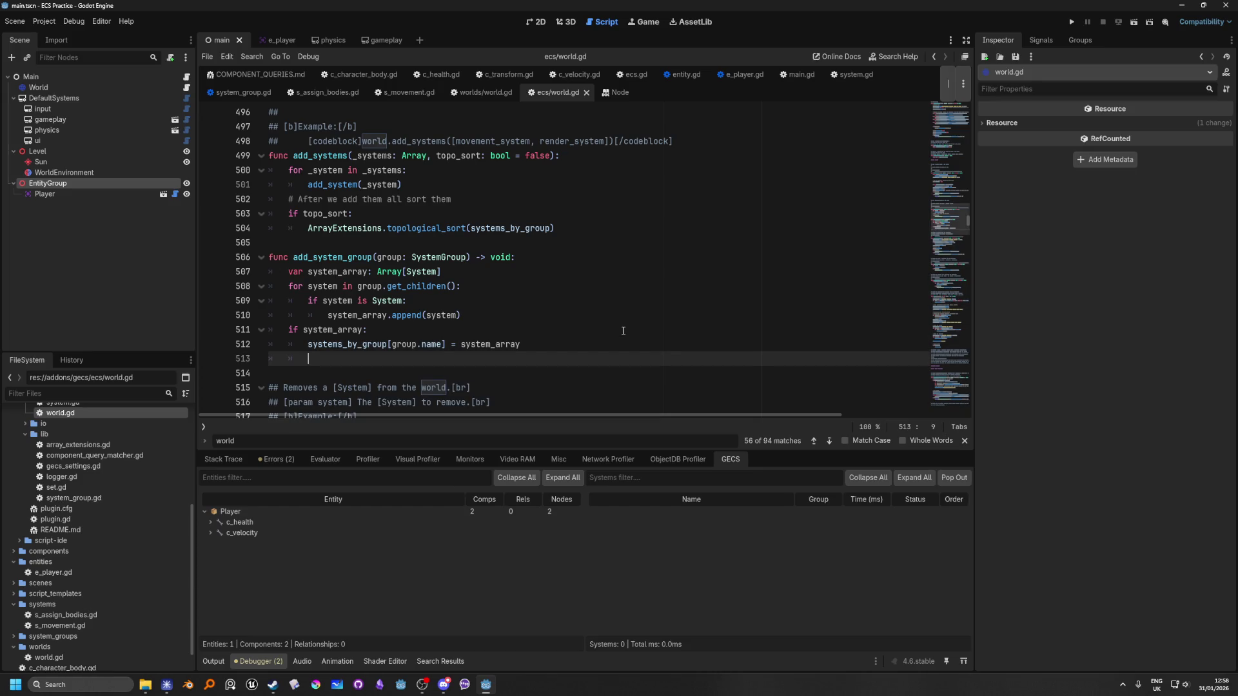
text(add_s)
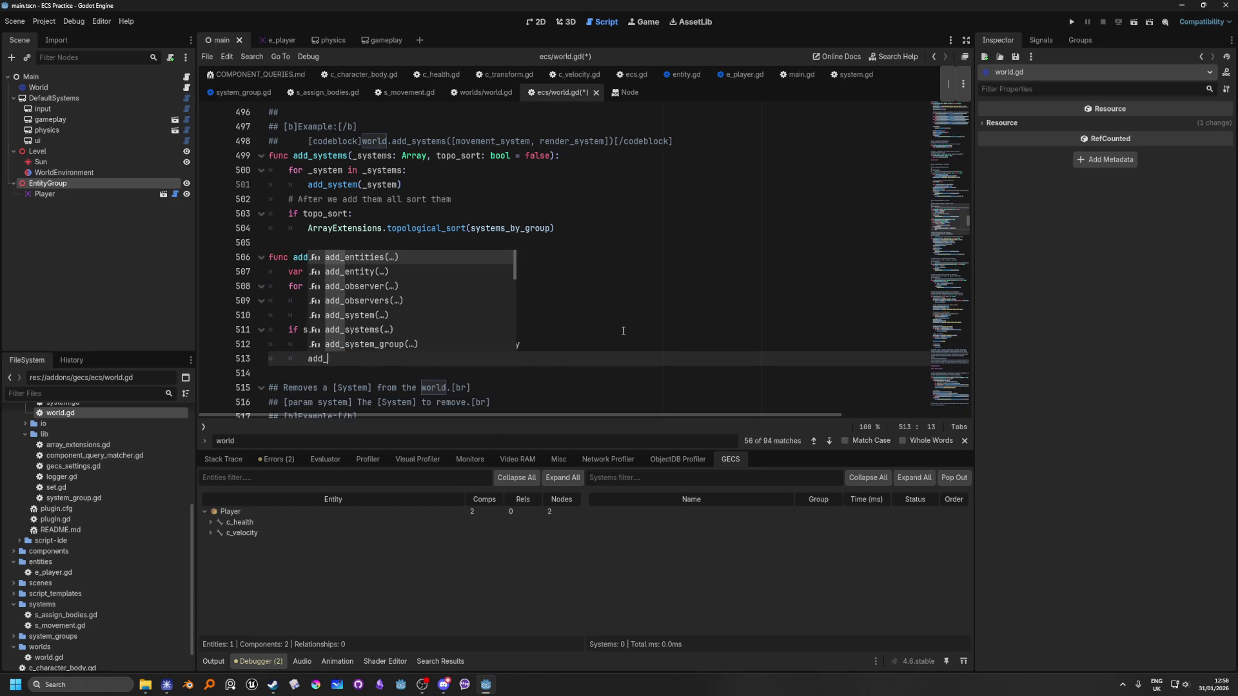
key(Down)
key(Return)
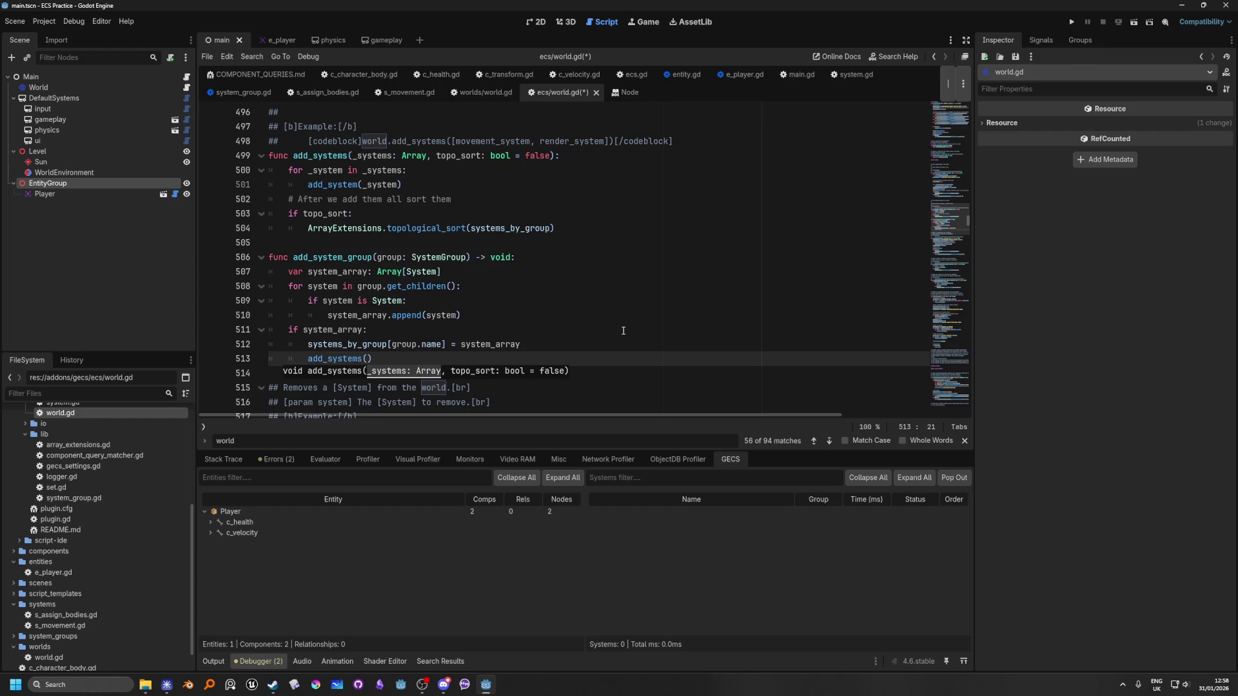
text(syste)
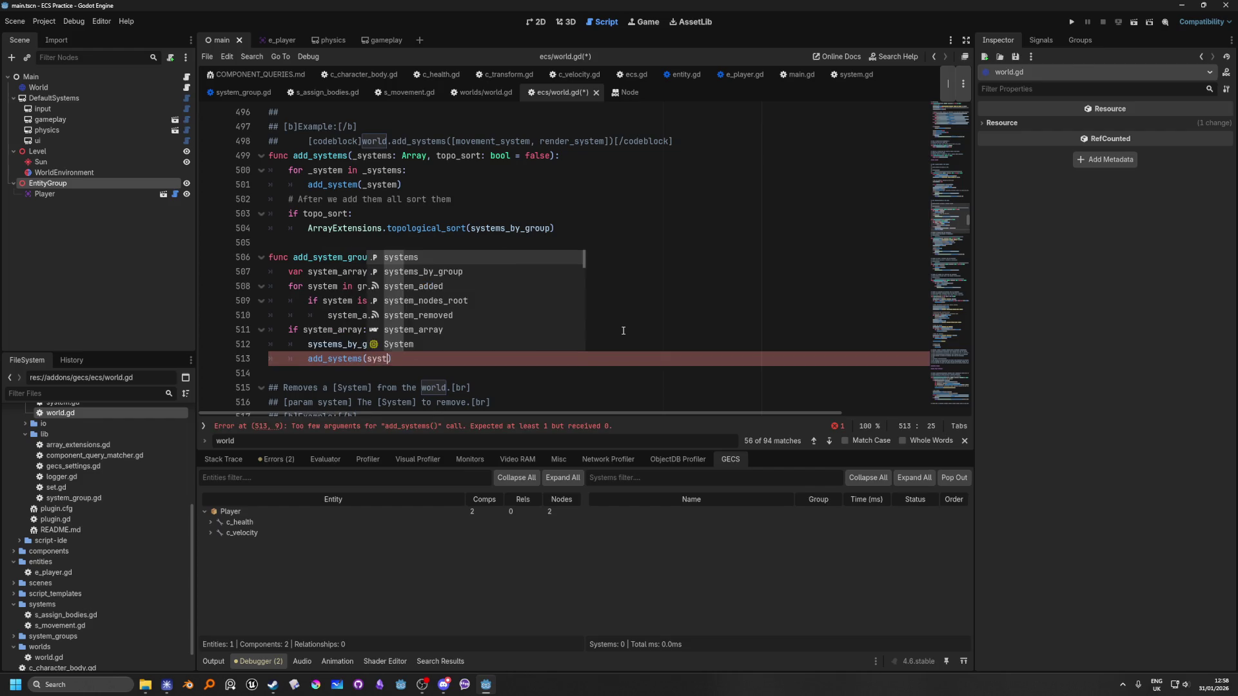
text(m)
key(Down)
key(Down)
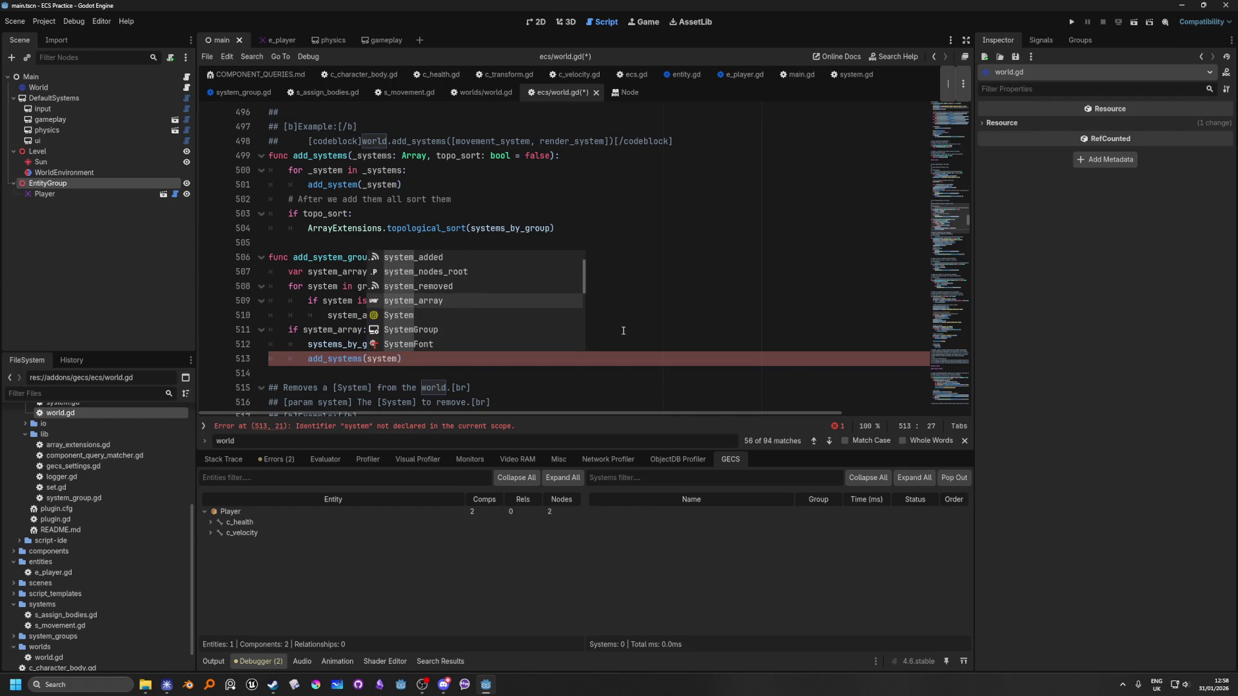
key(Return)
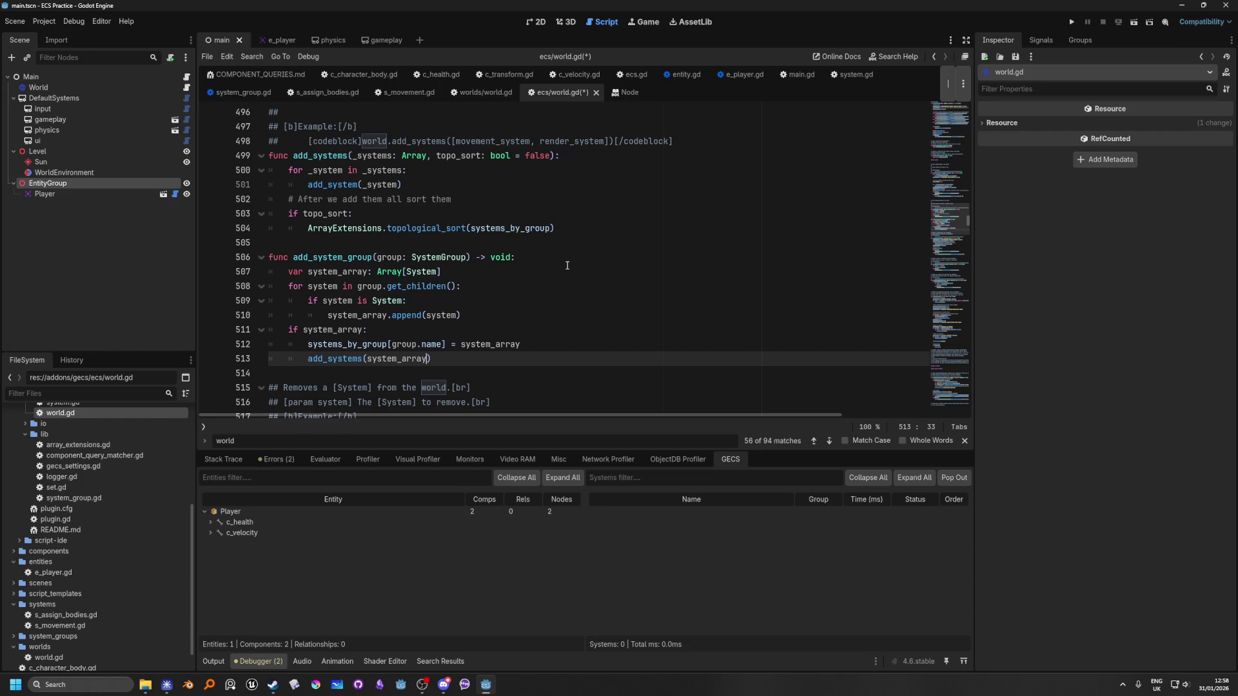
key(ctrl+s)
click(538, 311)
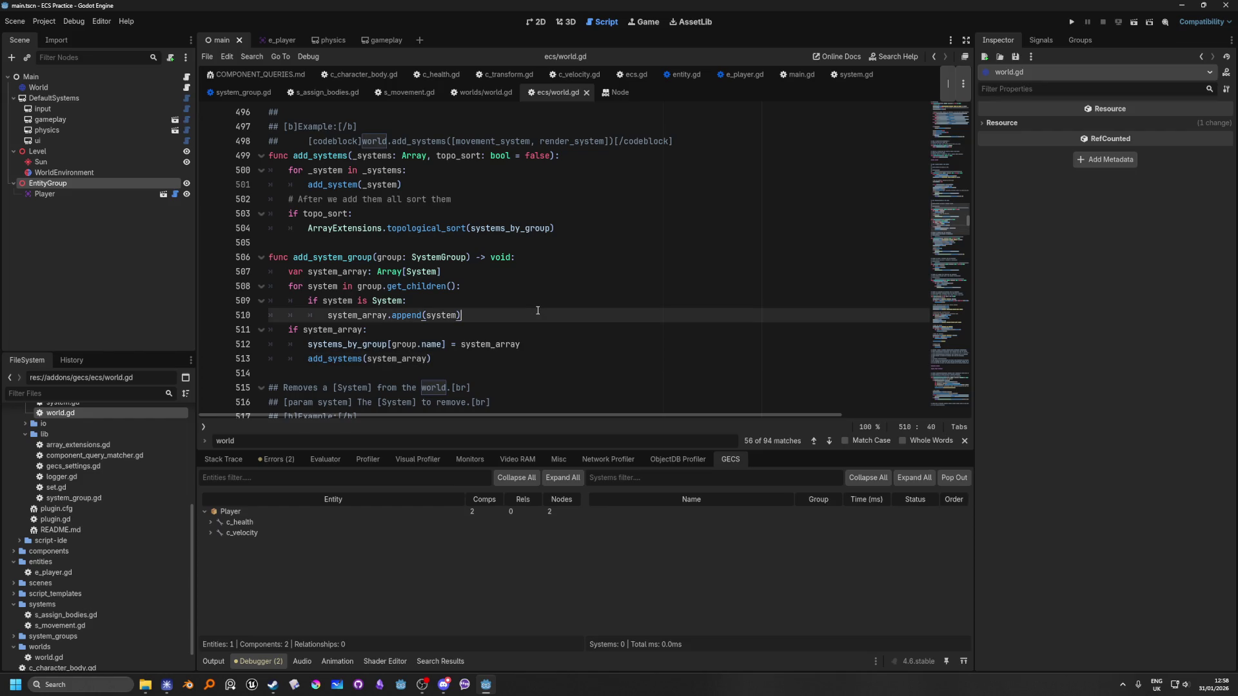
key(F5)
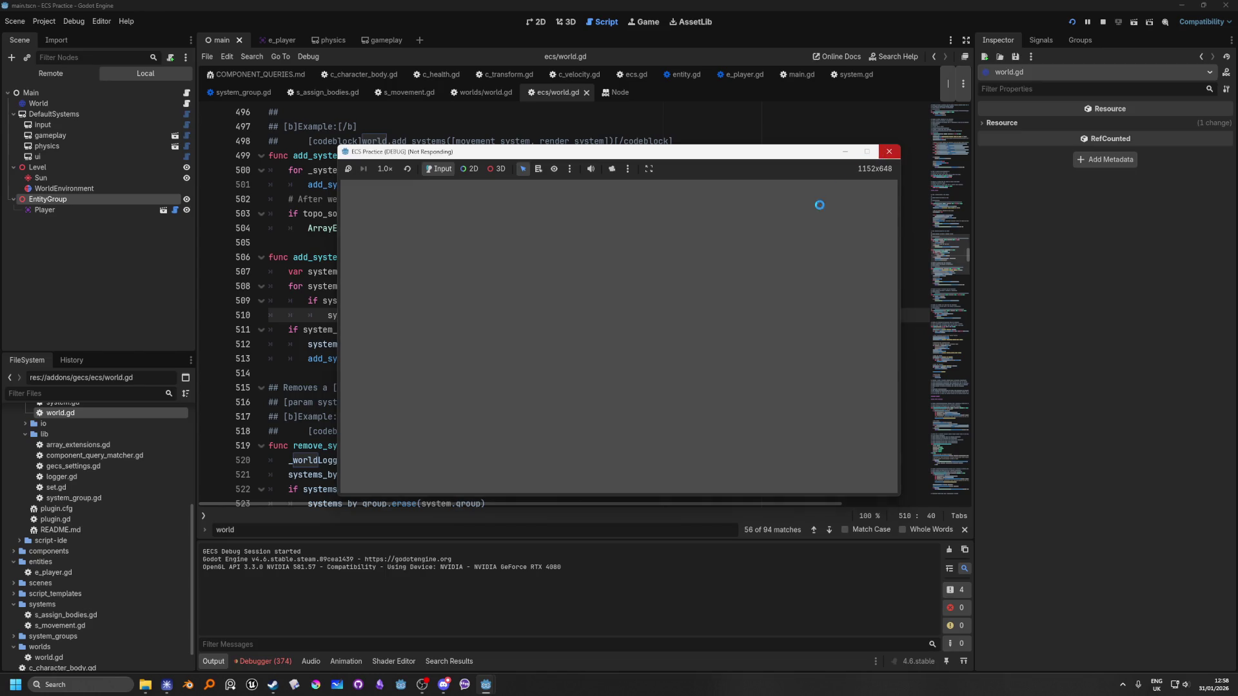
Close the frozen game window and force-quit the unresponsive Godot editor.
click(893, 154)
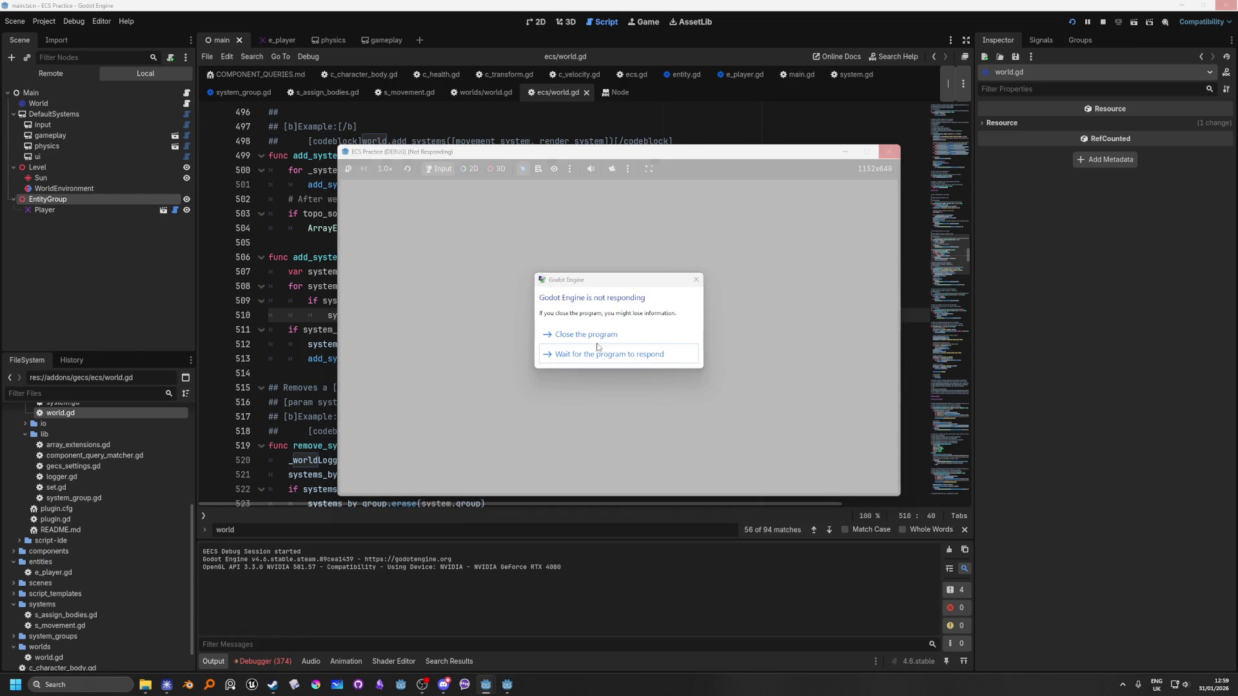
click(593, 336)
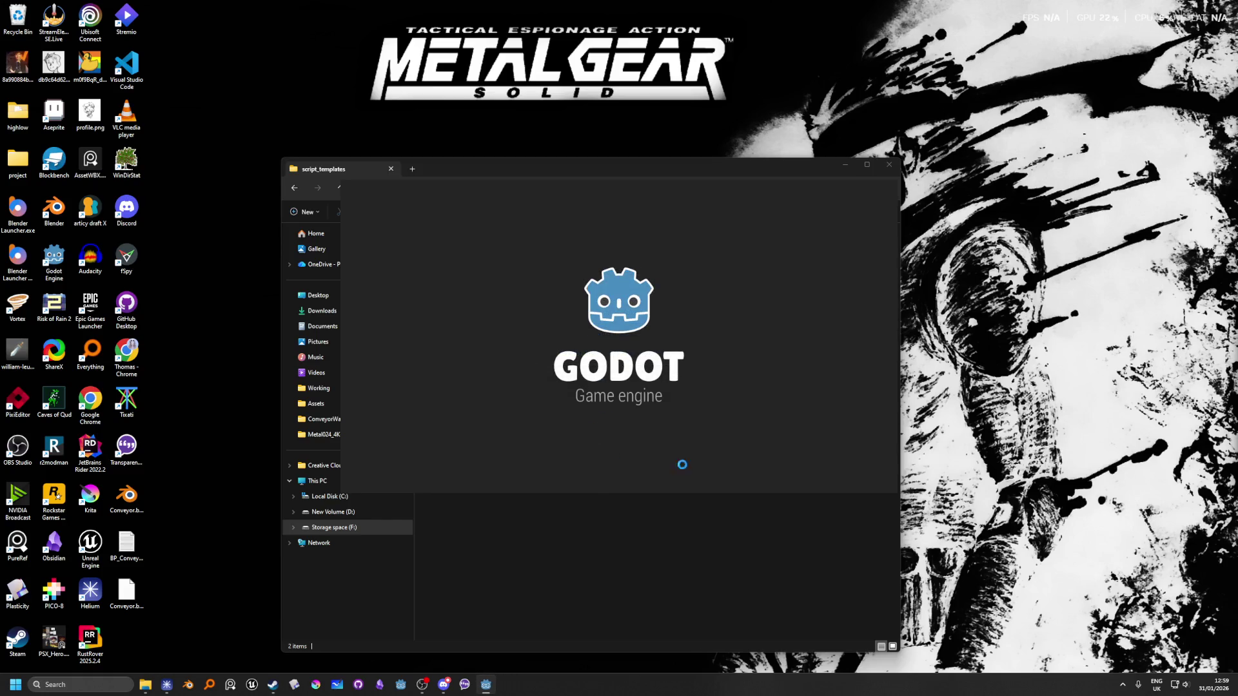
click(590, 347)
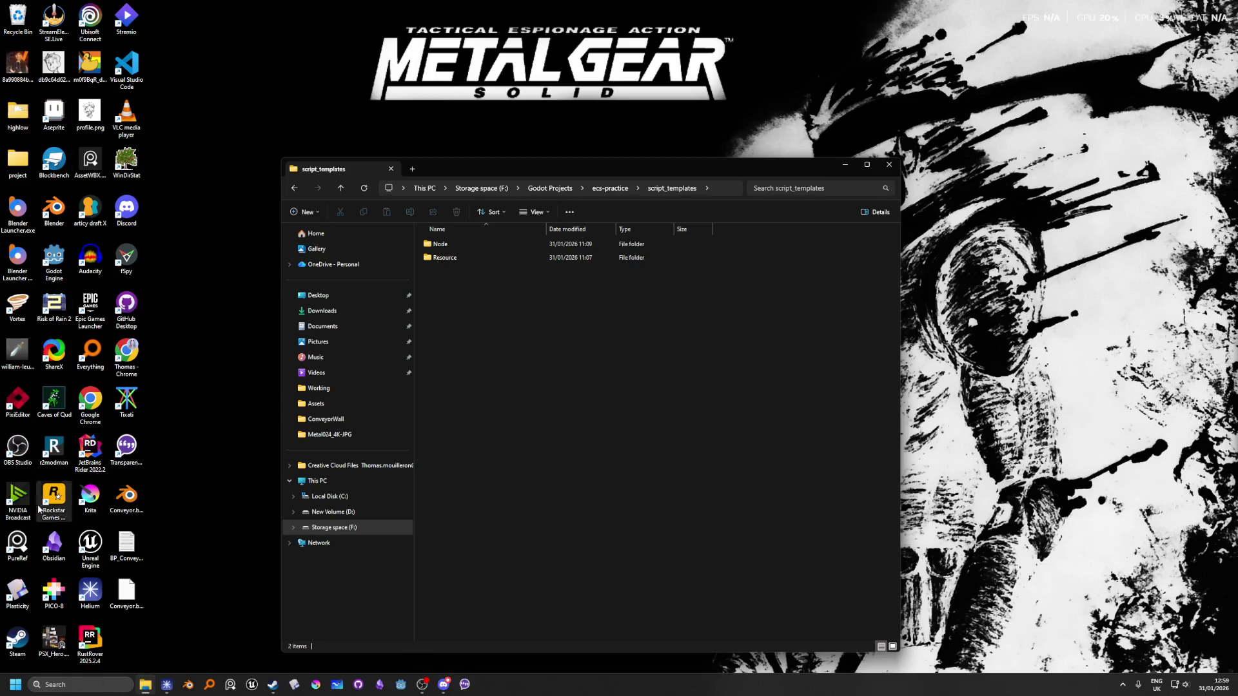
Launch Godot and open the ECS Practice project from the Project Manager.
double_click(59, 250)
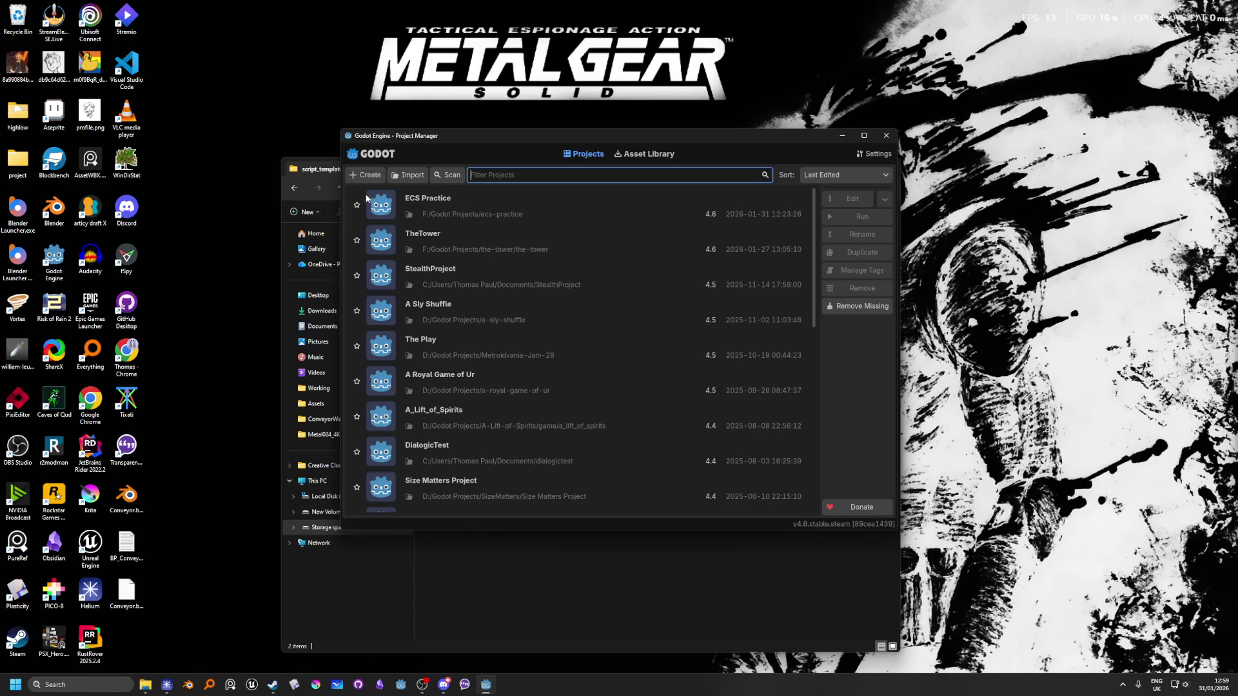
double_click(379, 205)
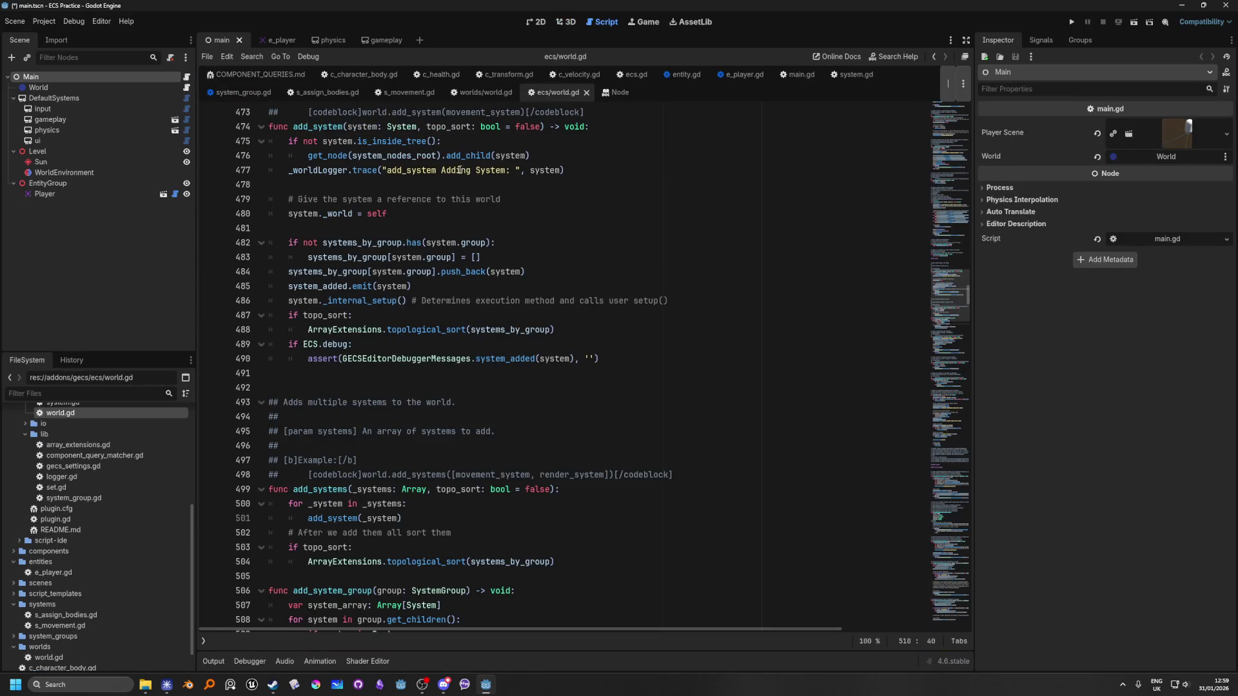
From main.gd and worlds/world.gd, follow line 17's add_system_group call into ecs/world.gd.
click(187, 77)
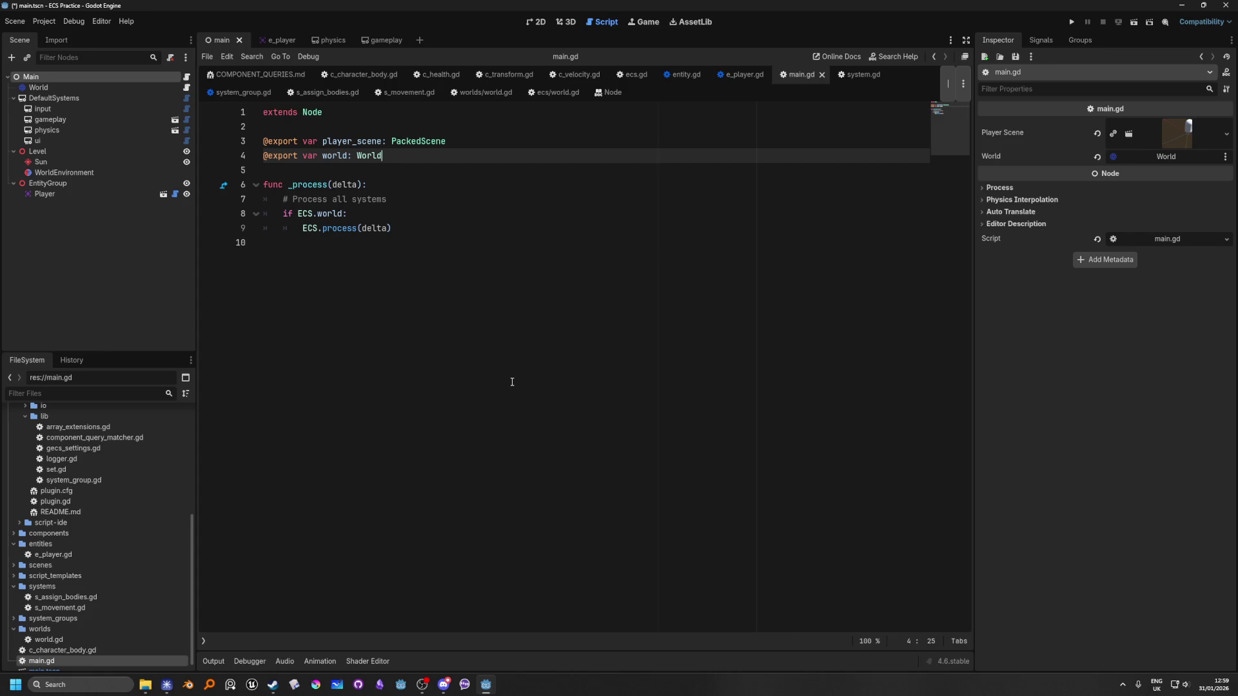
click(187, 88)
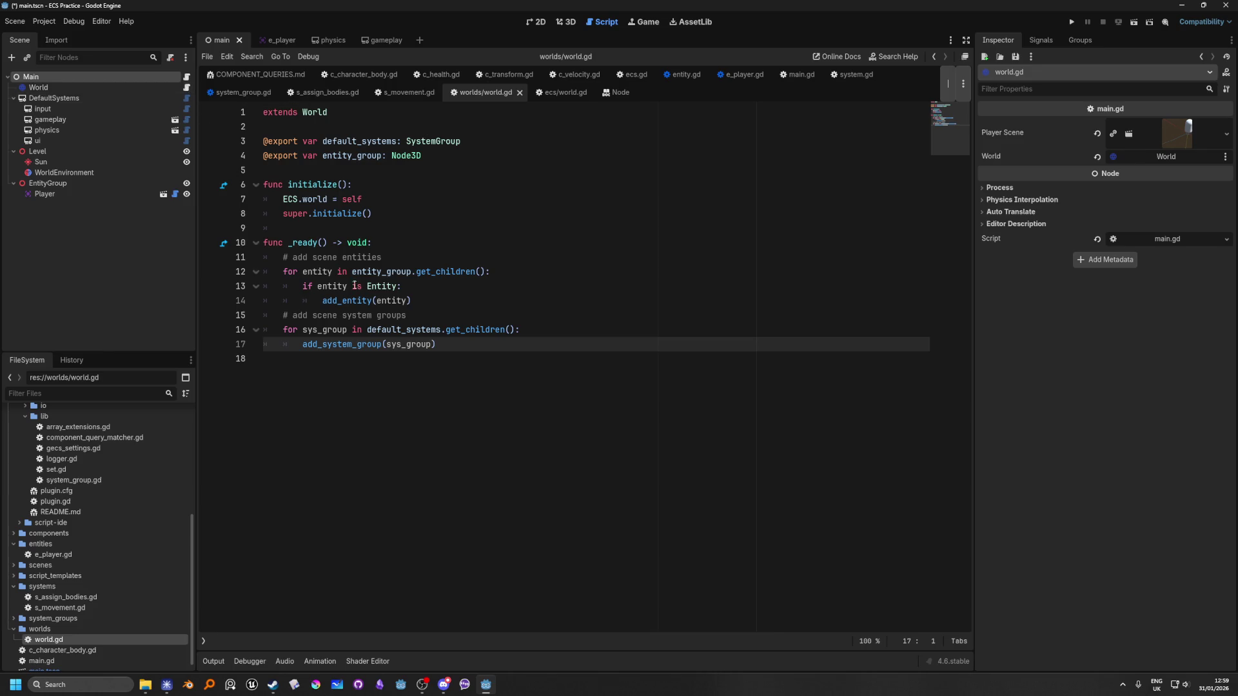
click(419, 302)
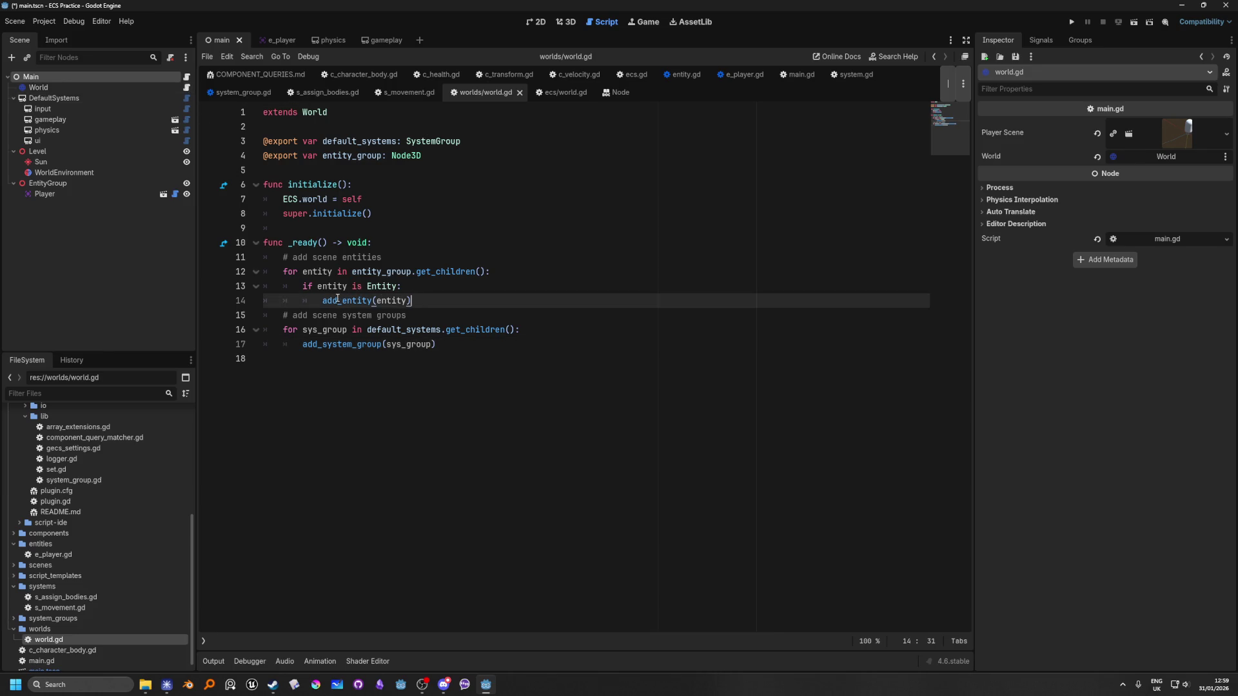
mouse_move(338, 306)
click(318, 343)
mouse_move(318, 344)
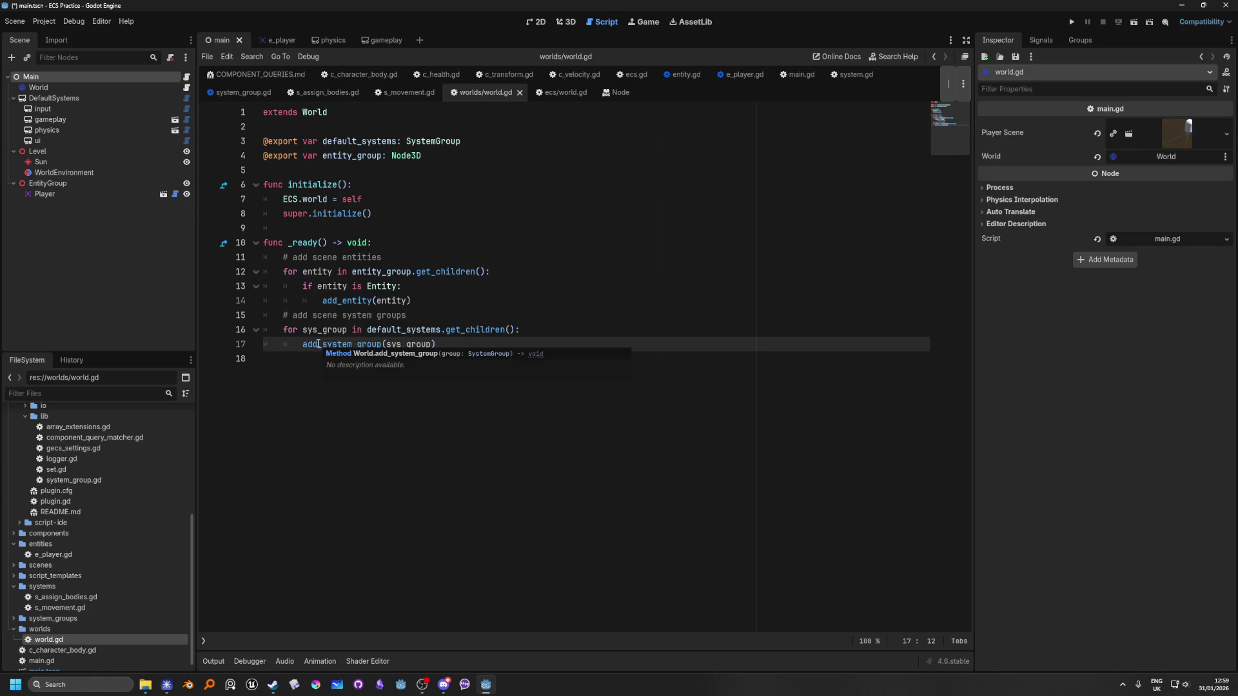
click(508, 347)
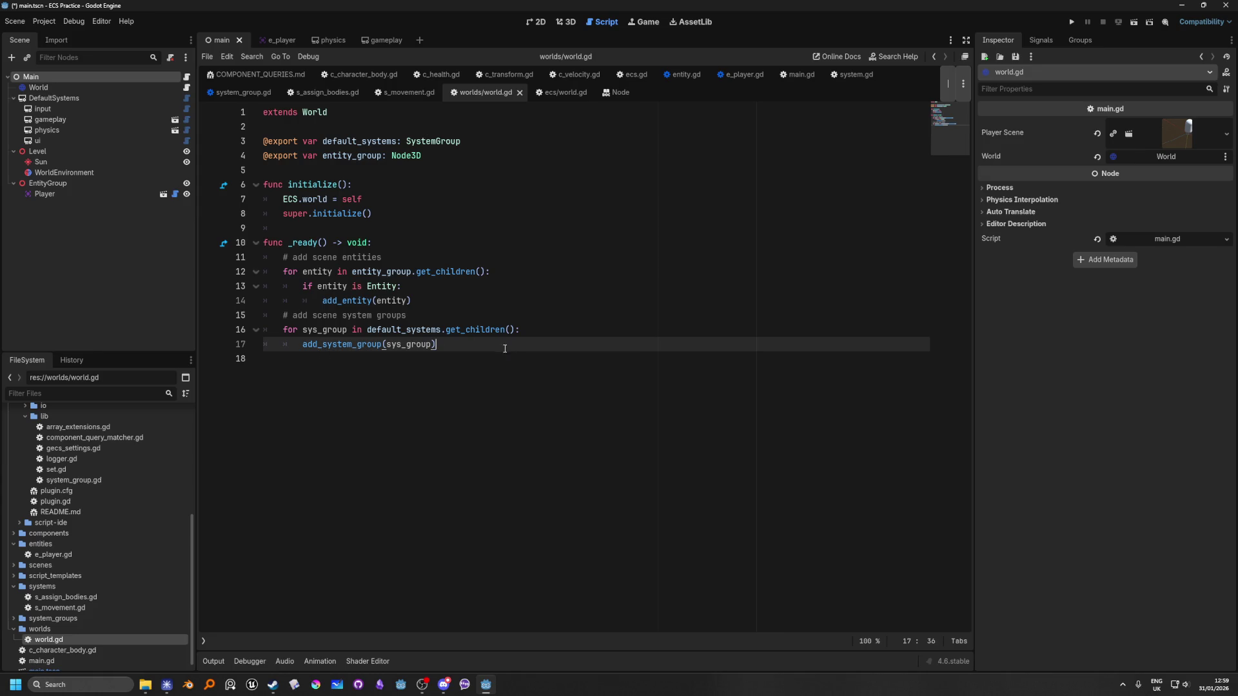
ctrl+click(330, 349)
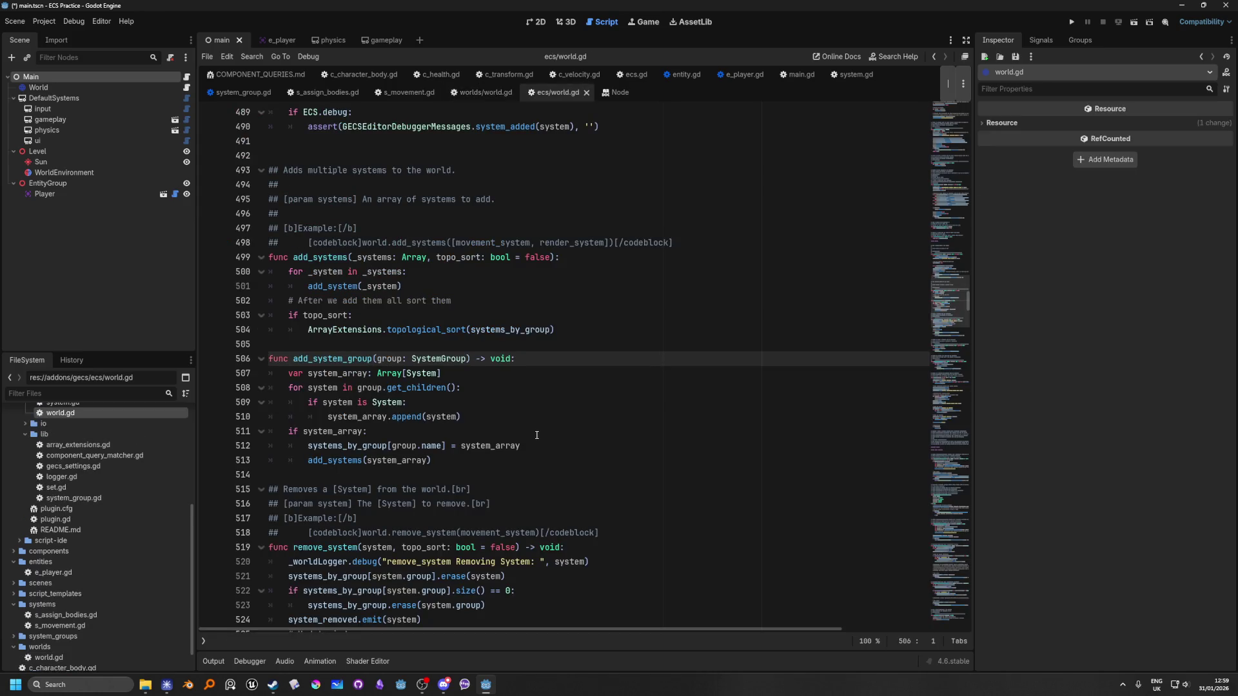
Highlight the uses of add_systems and look over the add_system definition.
mouse_move(389, 446)
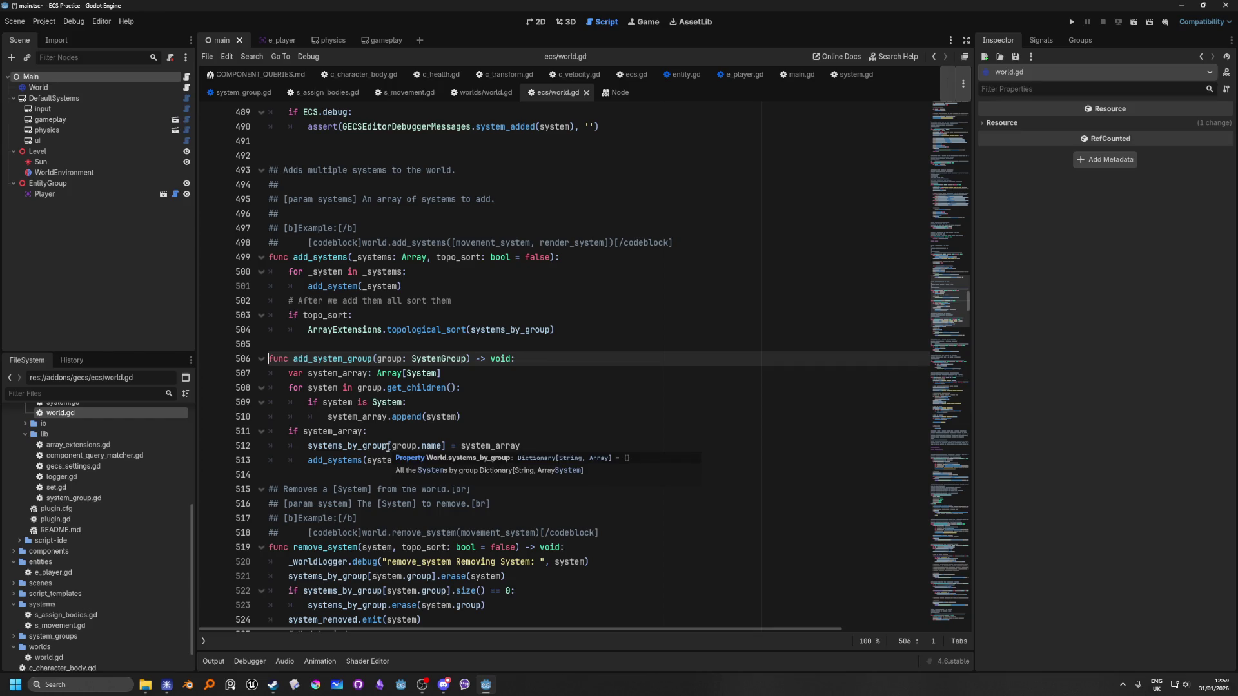
double_click(343, 462)
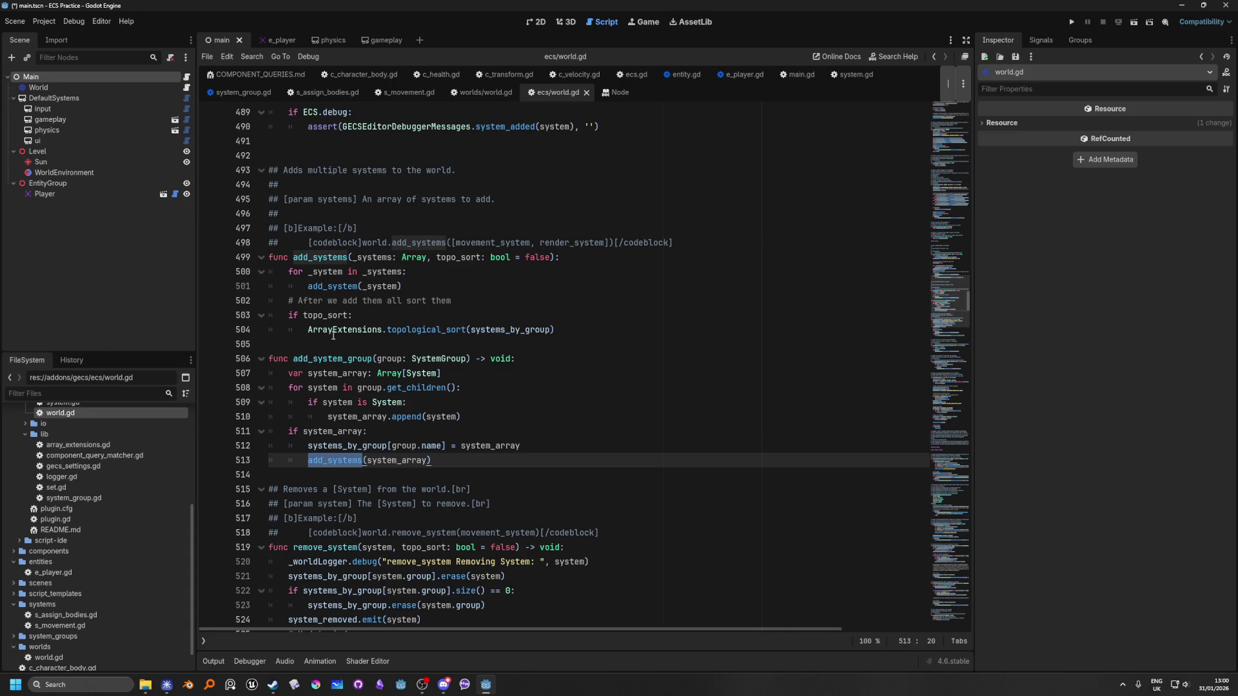
scroll(332, 291, down, 1)
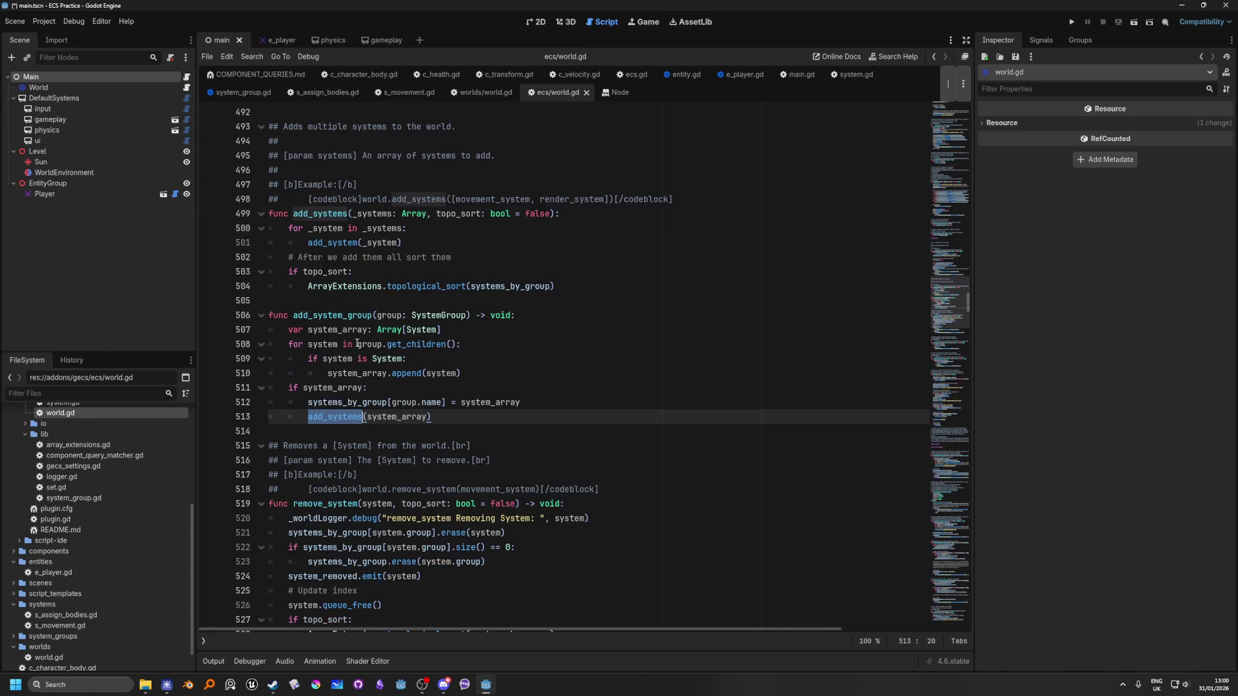
ctrl+click(343, 251)
scroll(392, 418, down, 1)
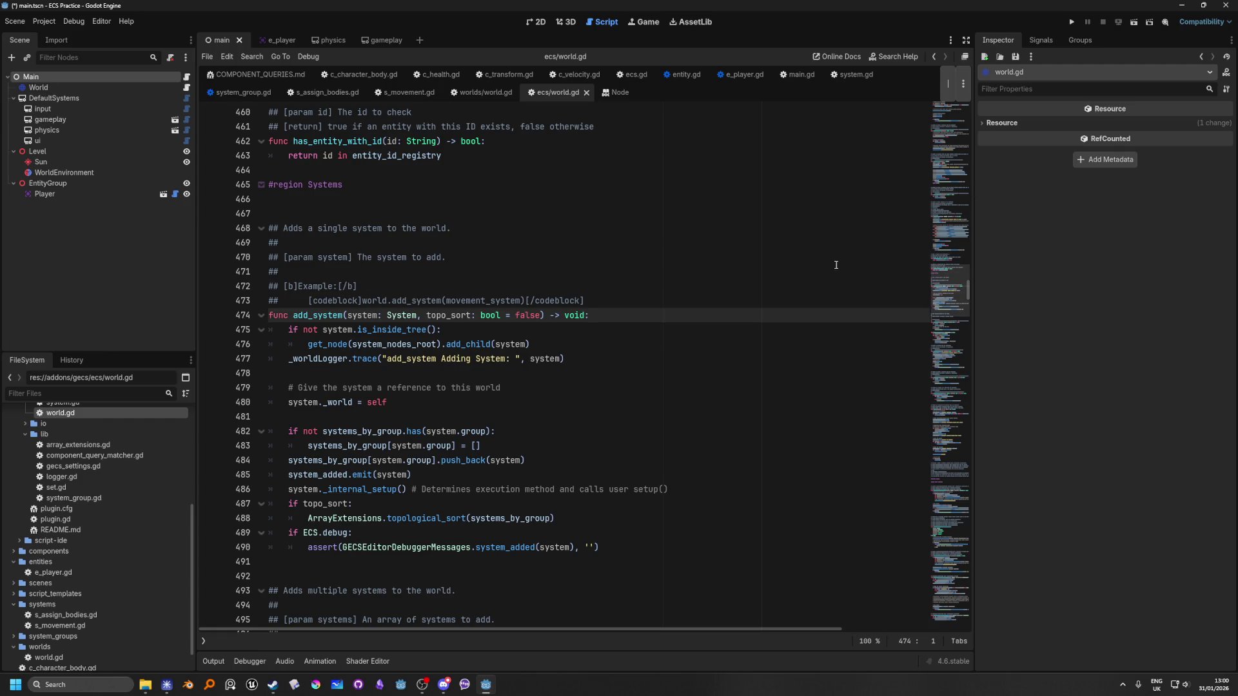
Search for 'system_gro' and delete the systems_by_group[group.name] = system_array line 512.
click(588, 301)
key(ctrl+f)
text(sys)
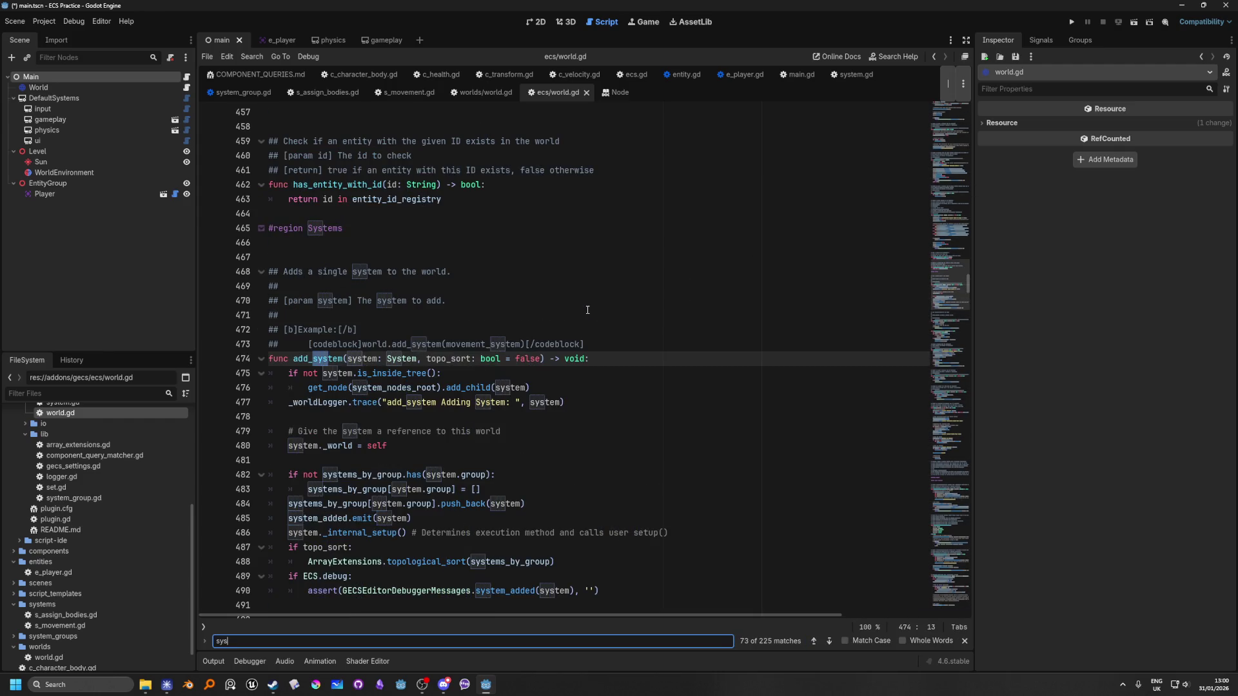
text(tem_gro)
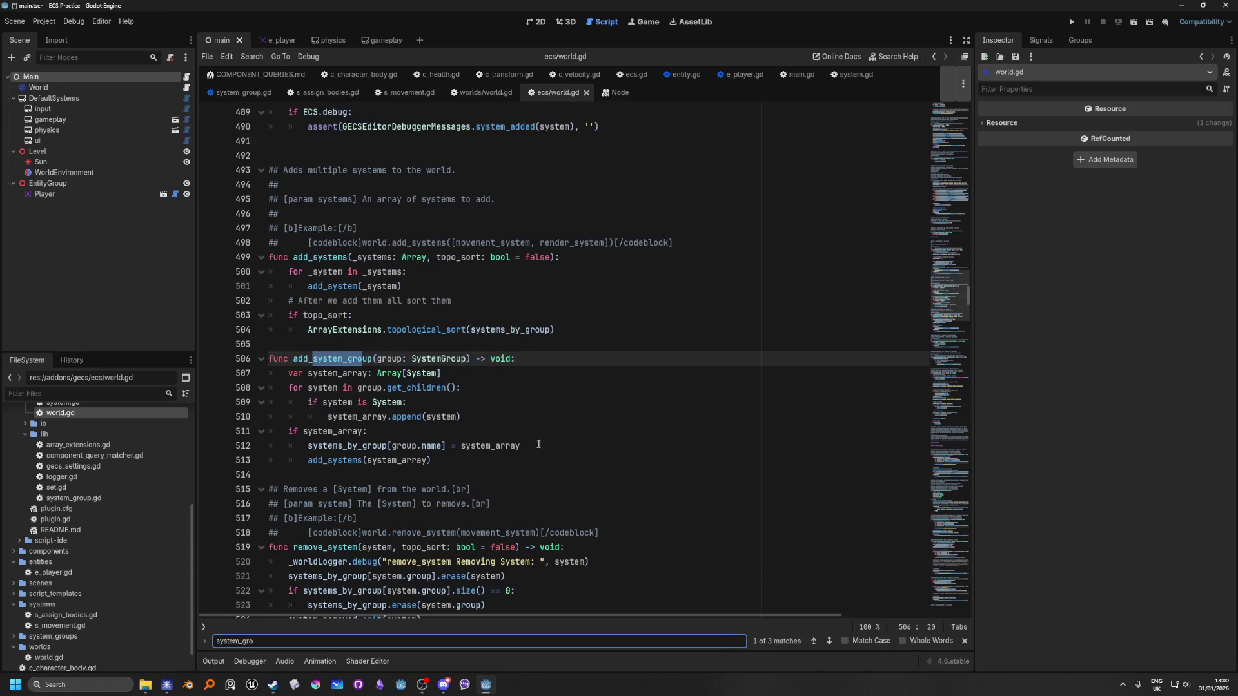
drag(550, 446, 167, 453)
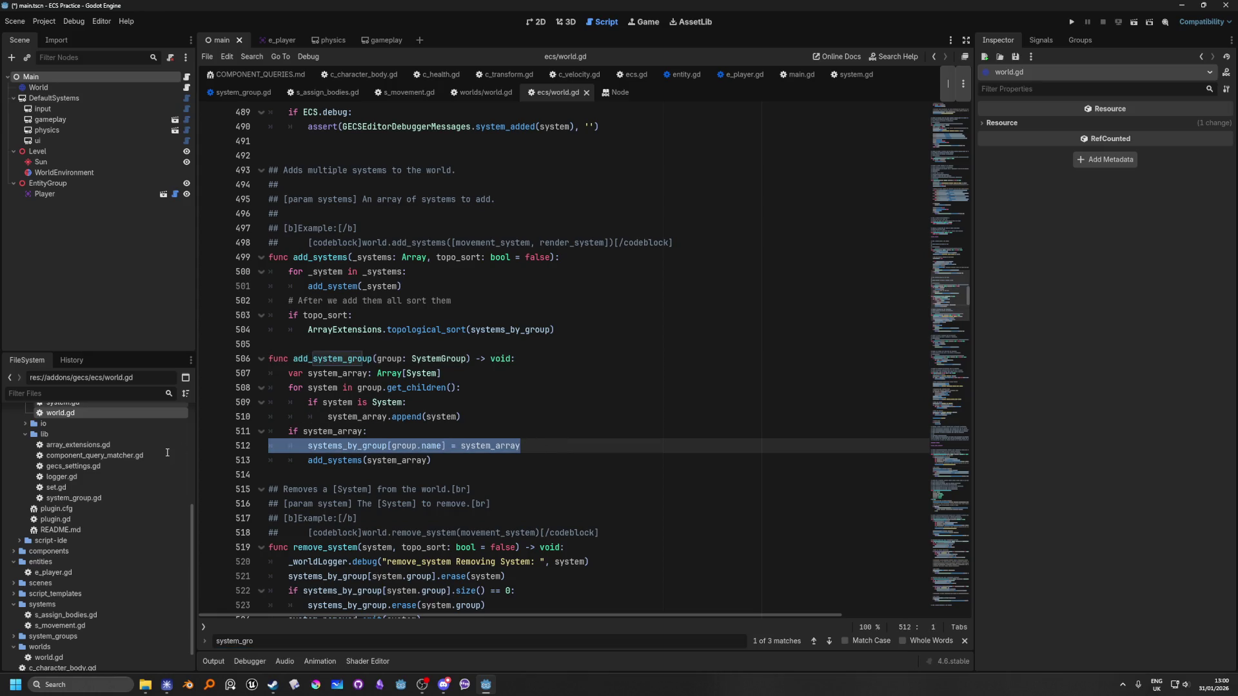
key(BackSpace)
key(BackSpace)
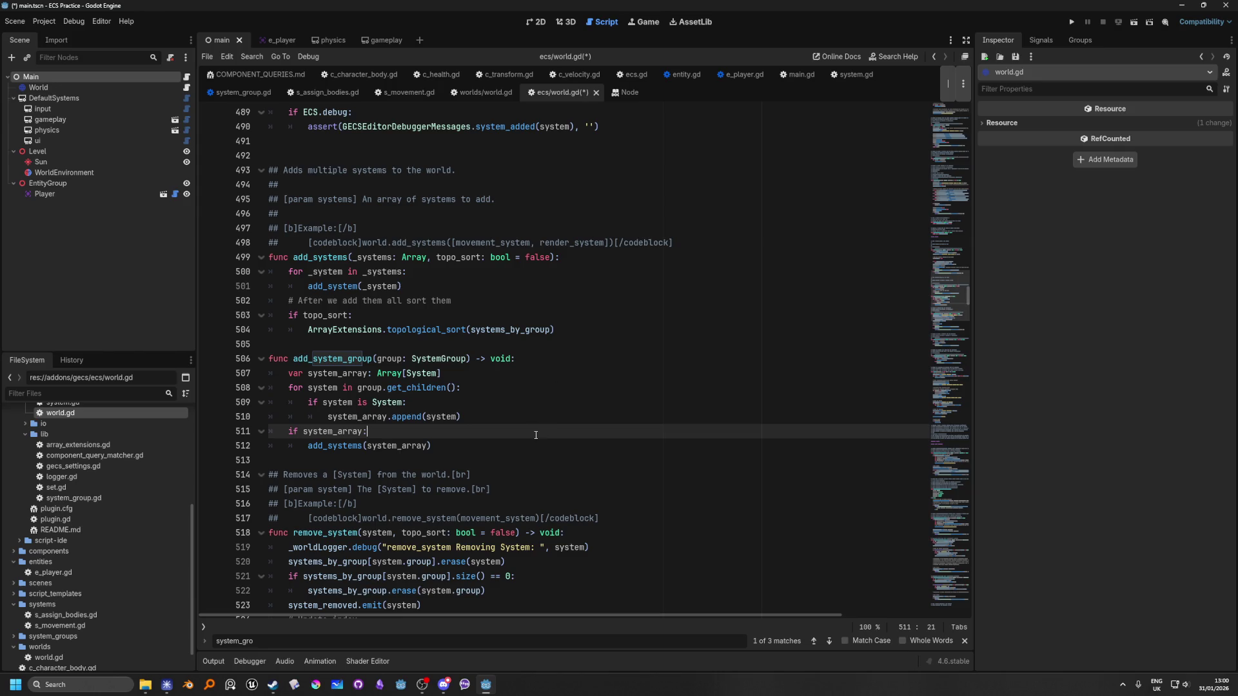
Save the edited script and run the project with F5.
click(521, 417)
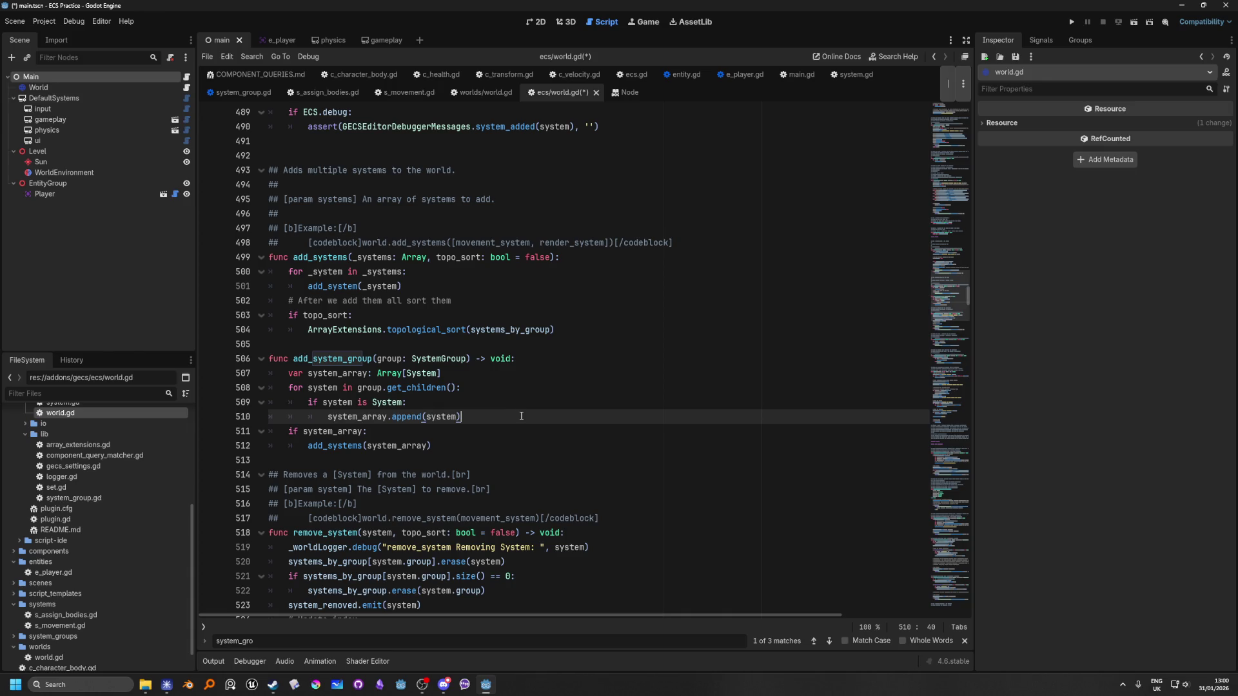
click(496, 365)
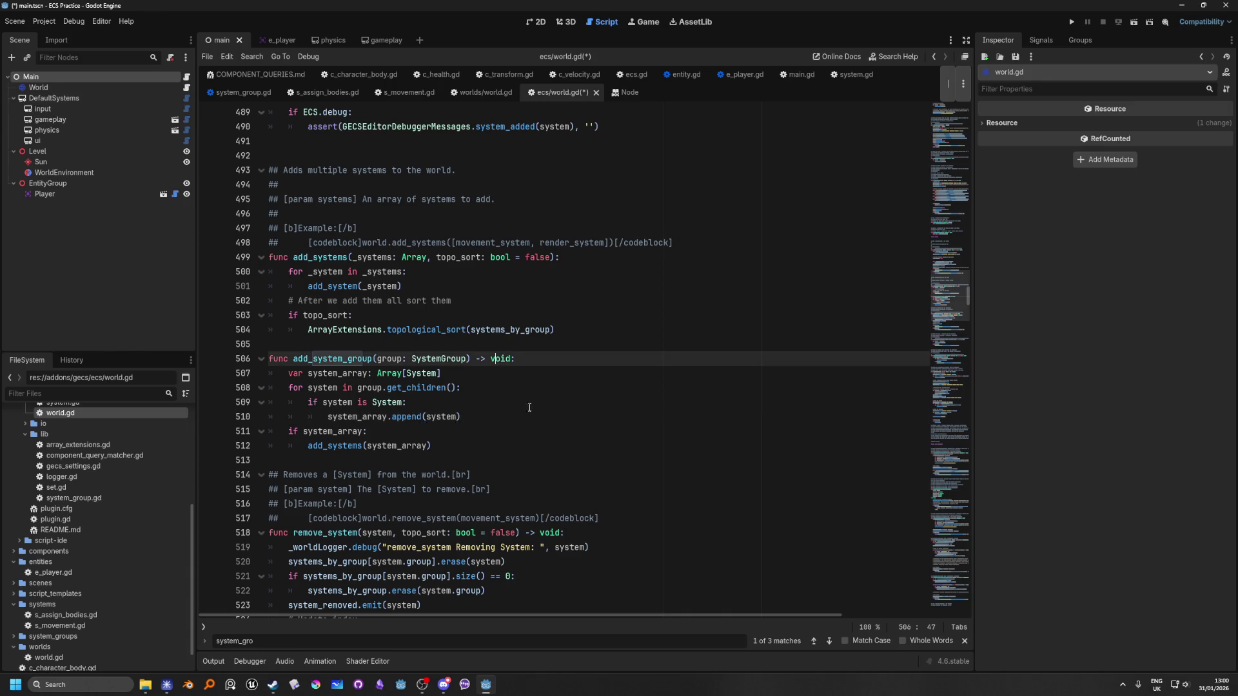
key(F5)
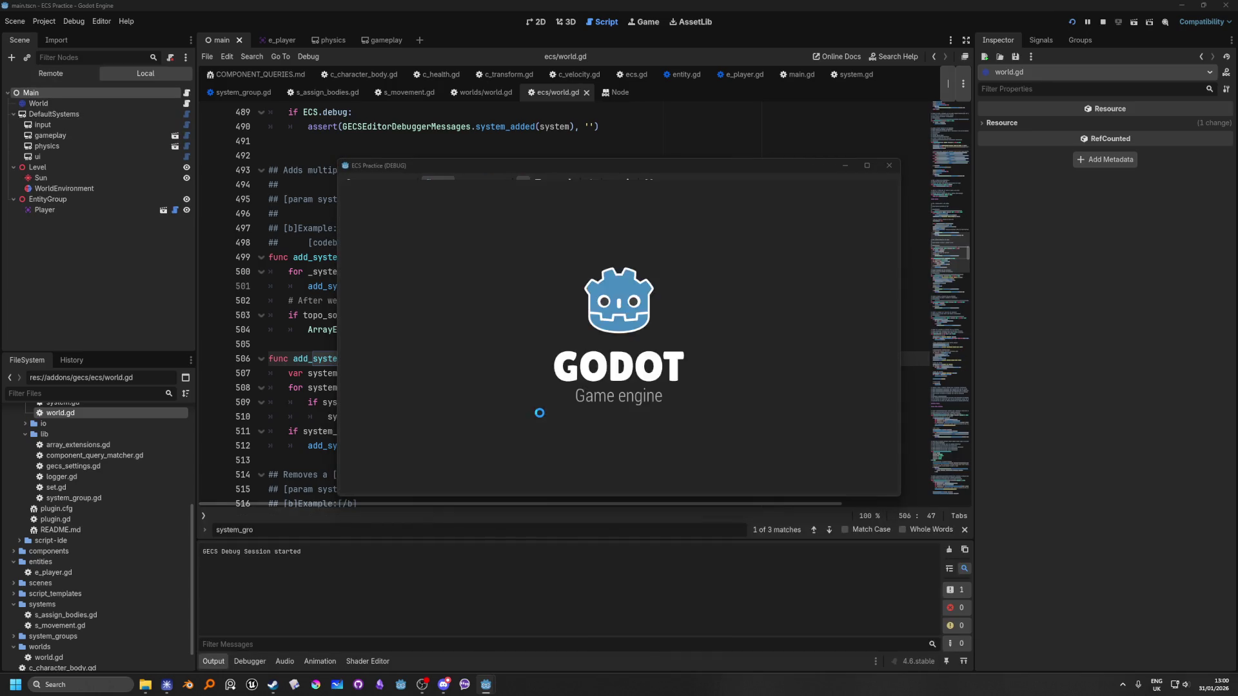
Show the GECS debugger tab listing the Player entity with 2 components and 2 systems.
click(267, 664)
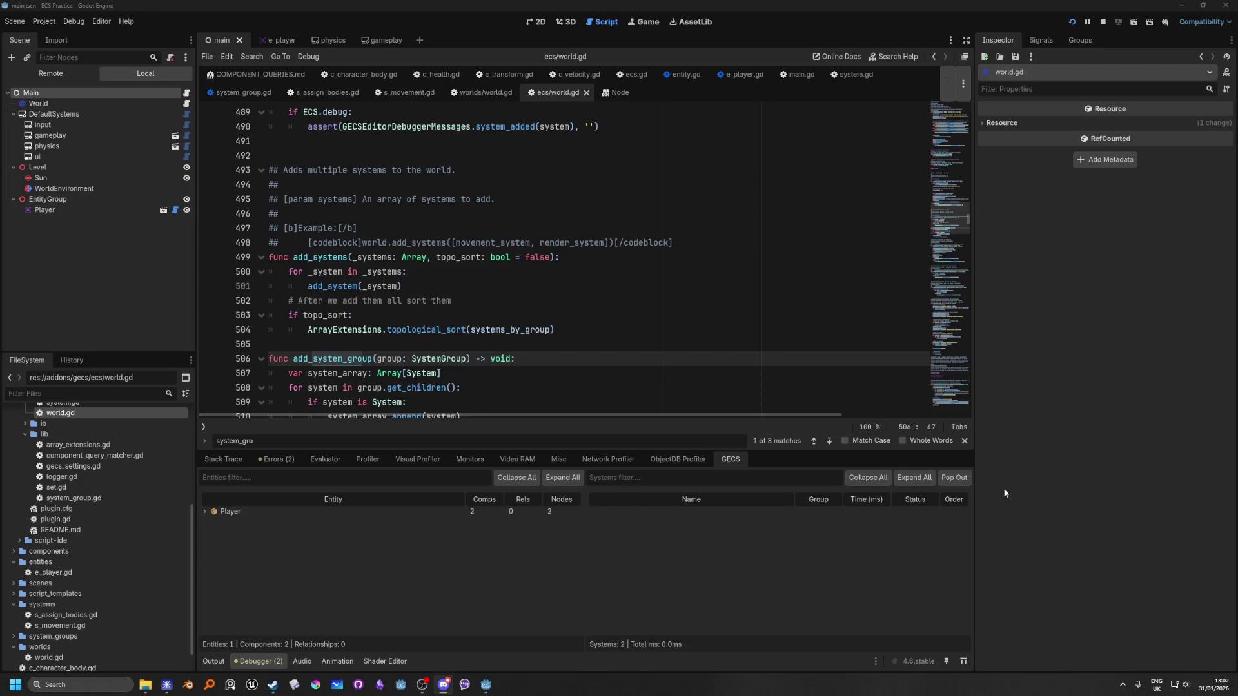
click(549, 329)
scroll(559, 329, down, 3)
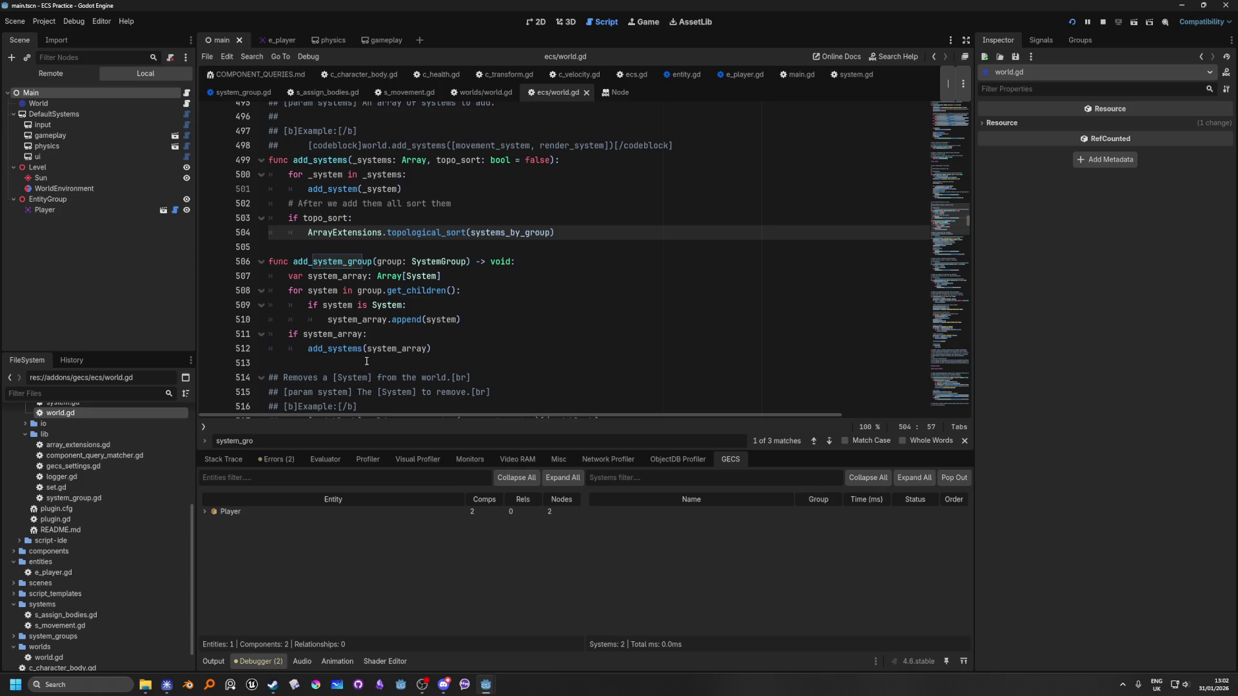
mouse_move(354, 349)
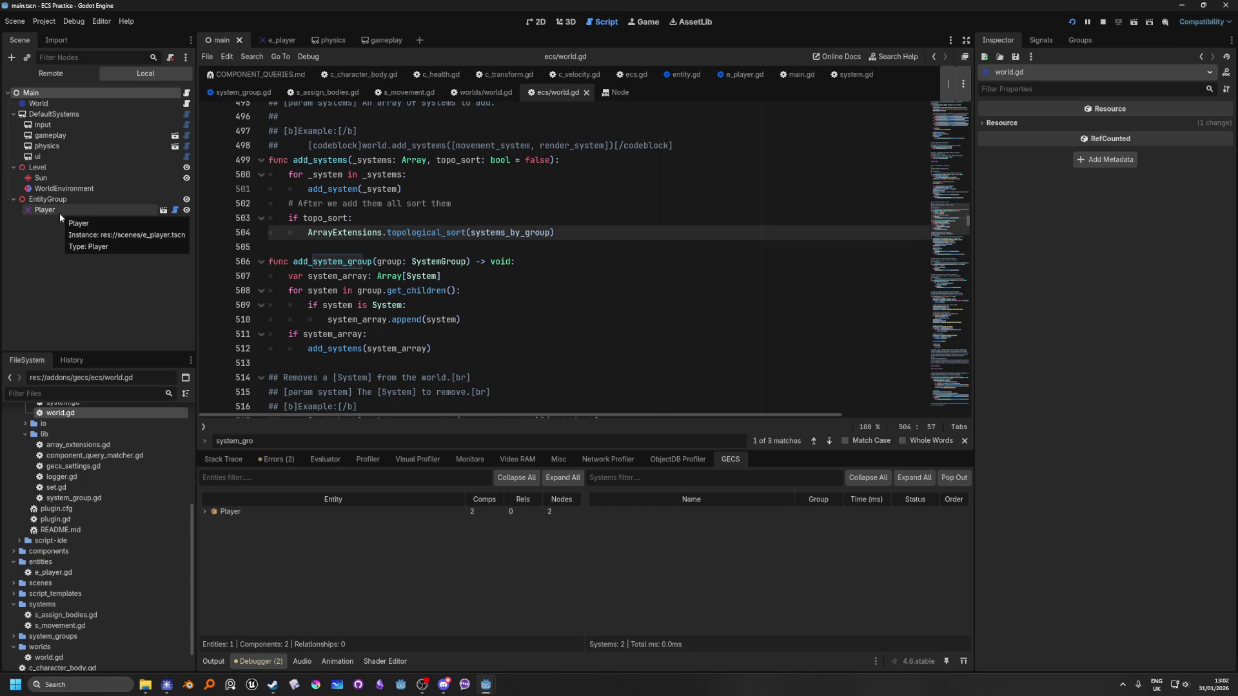
Select the World node and set a breakpoint on line 512's add_systems(system_array) call.
click(146, 104)
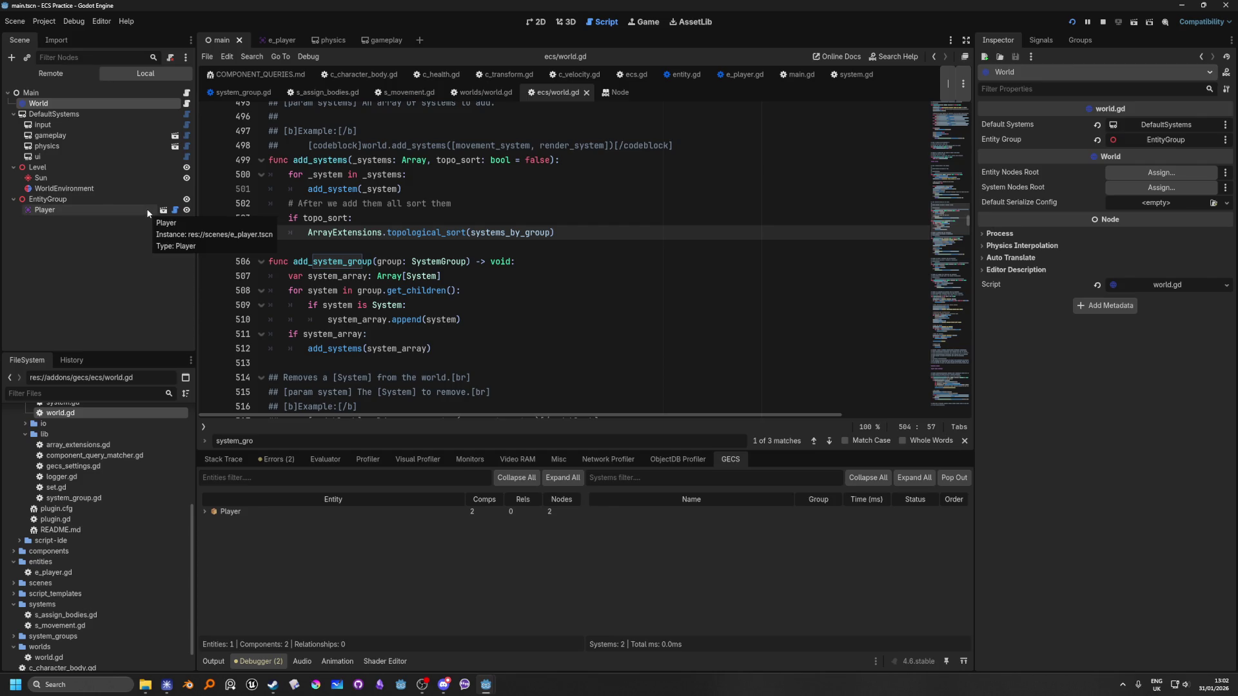
scroll(441, 325, down, 1)
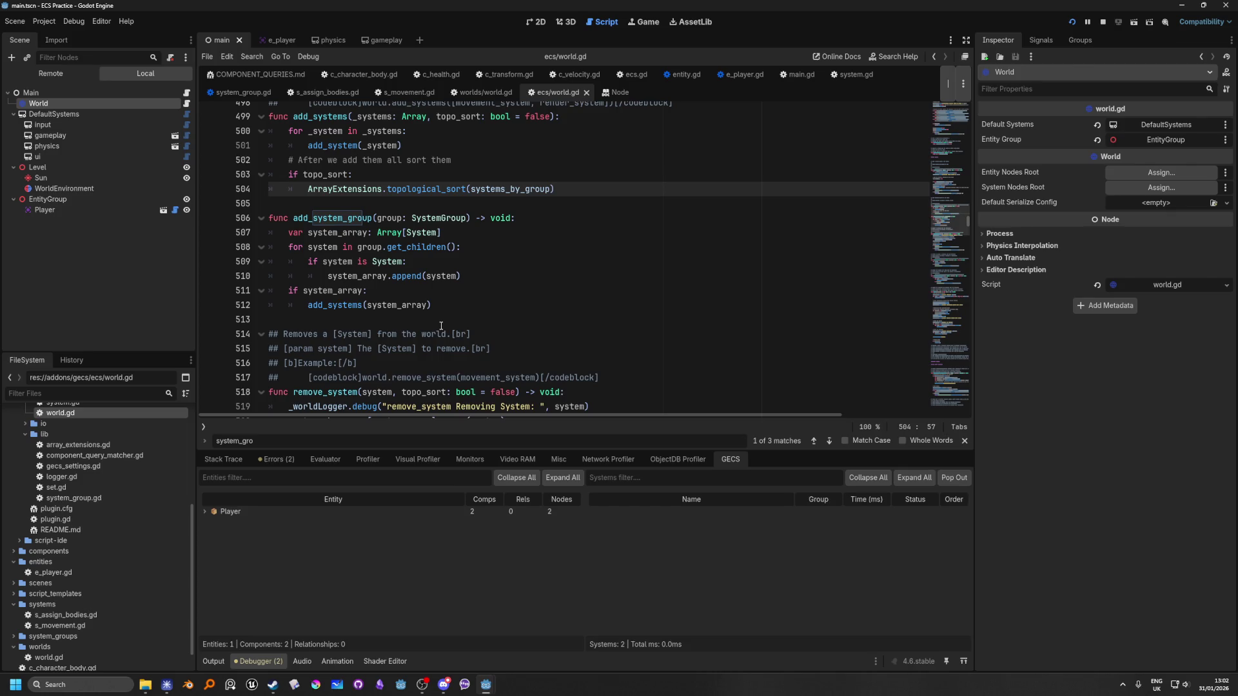
click(210, 305)
Restart the game to hit the breakpoint, confirm system_array holds one system, then continue.
click(1072, 22)
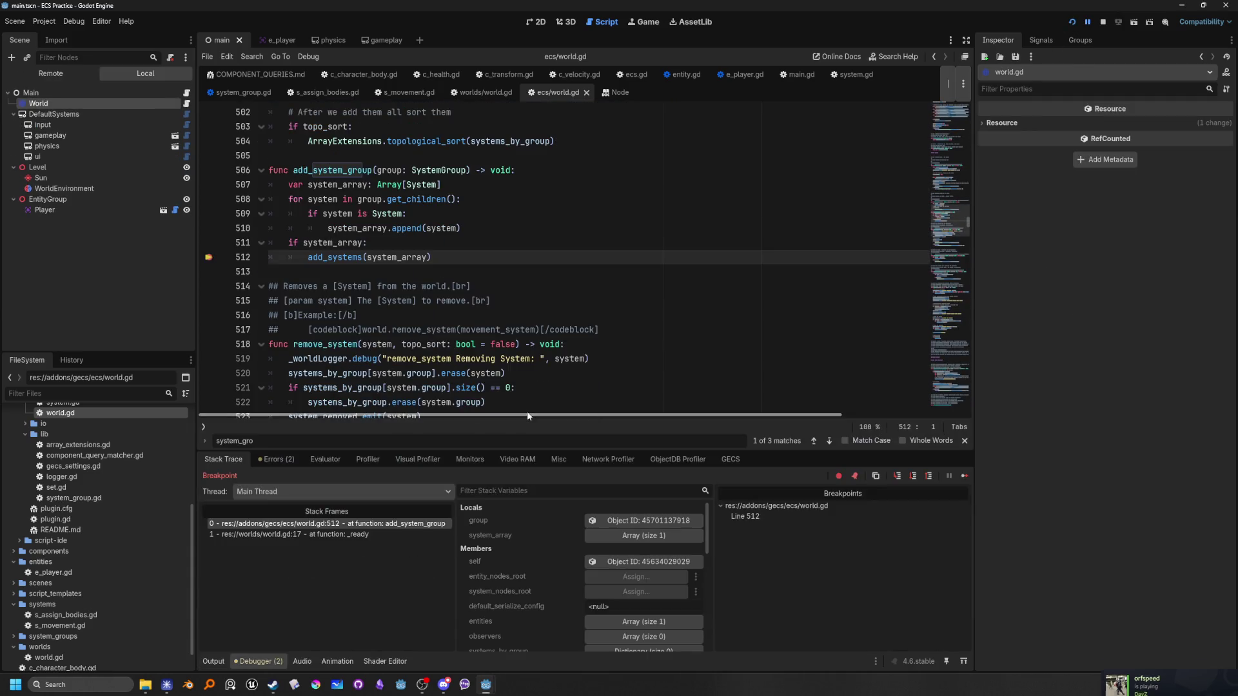
mouse_move(329, 244)
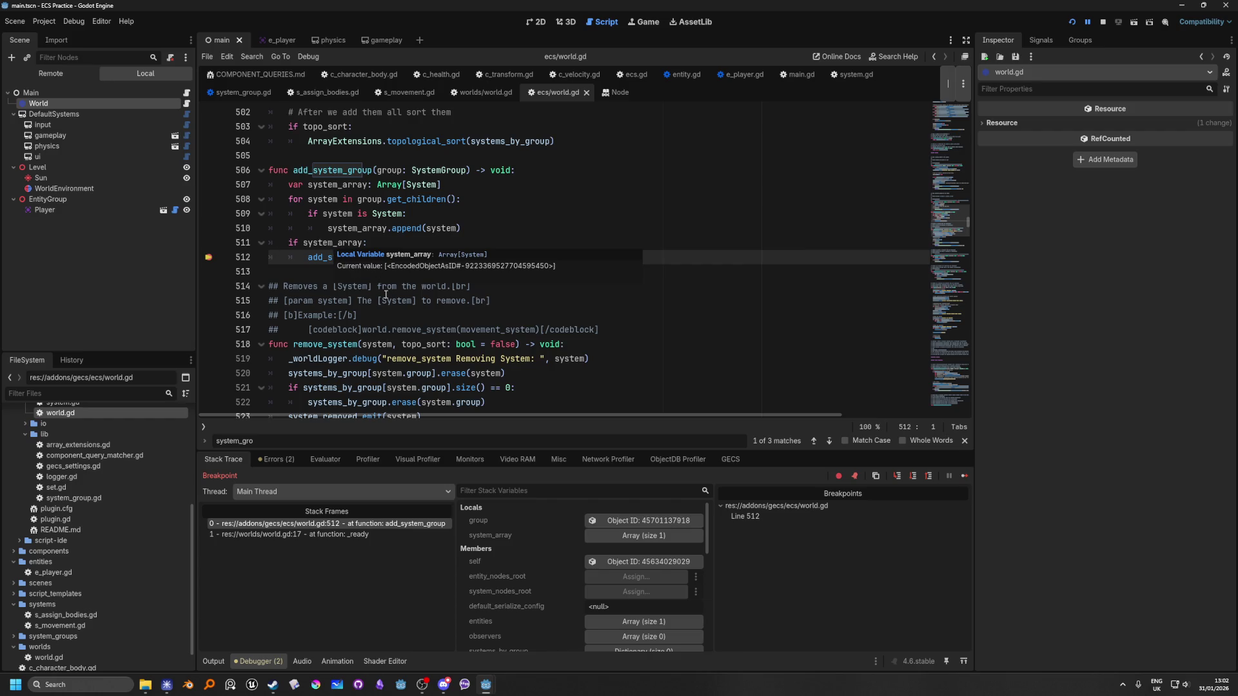
click(630, 540)
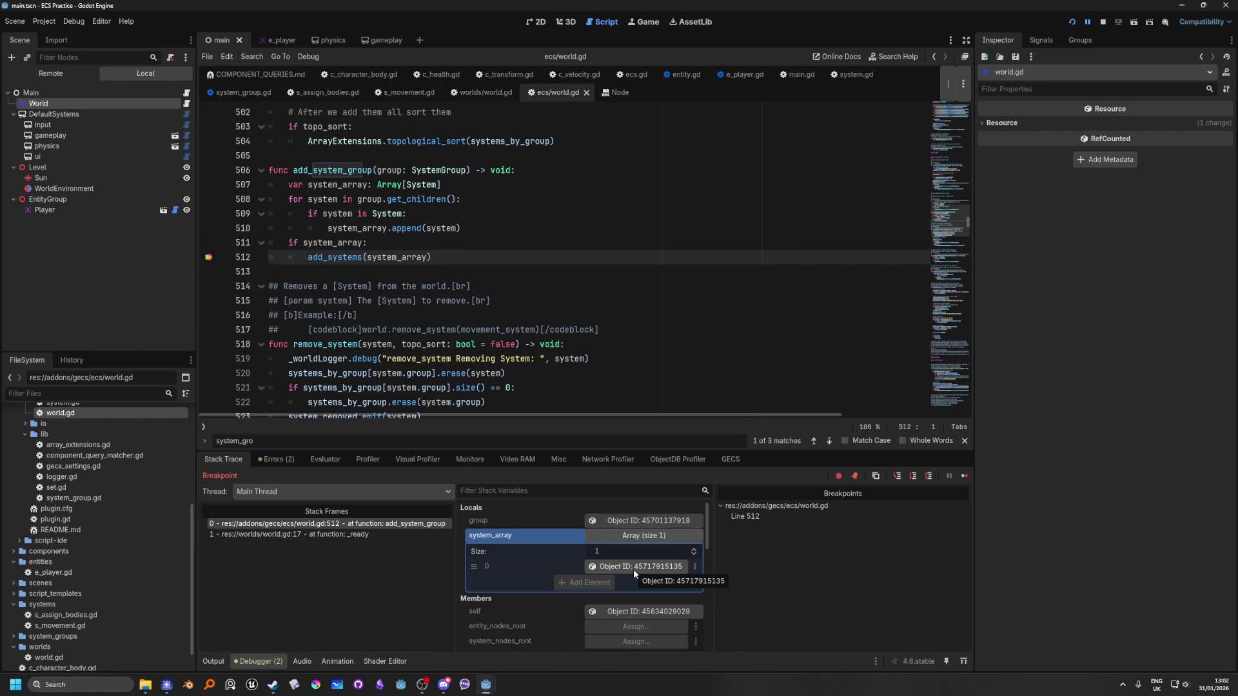
key(F10)
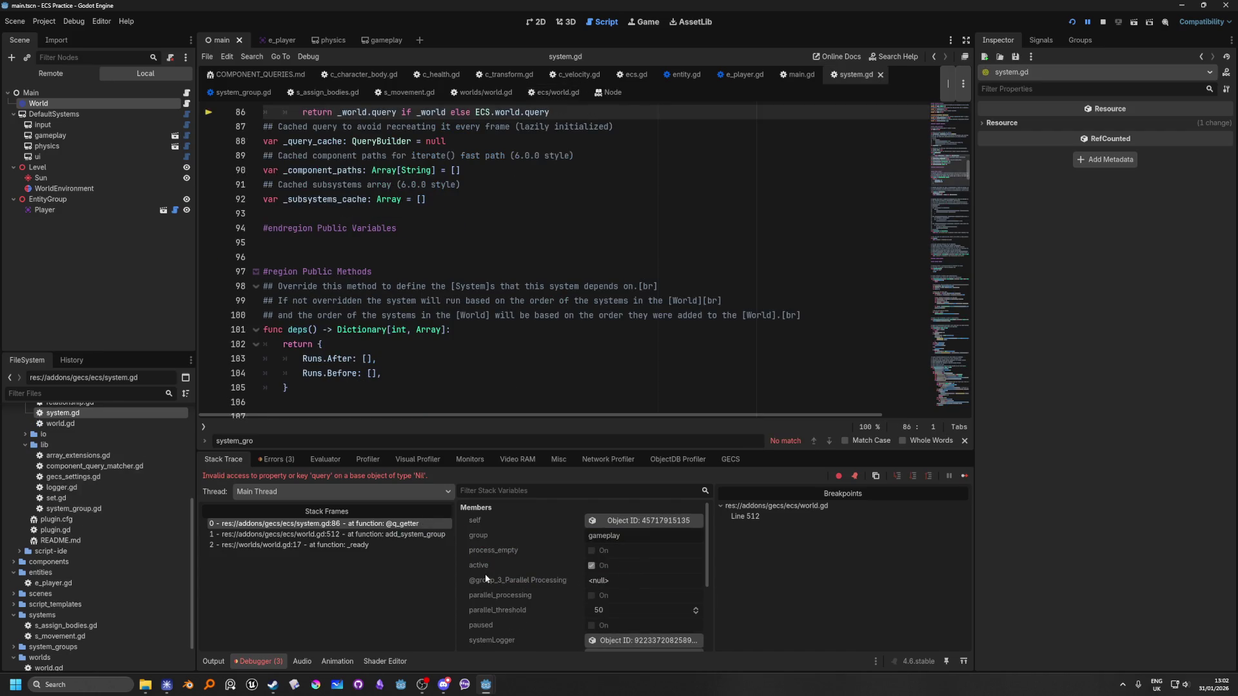
Step the paused game once more so the q getter at system.gd:86 appears twice.
scroll(484, 574, down, 3)
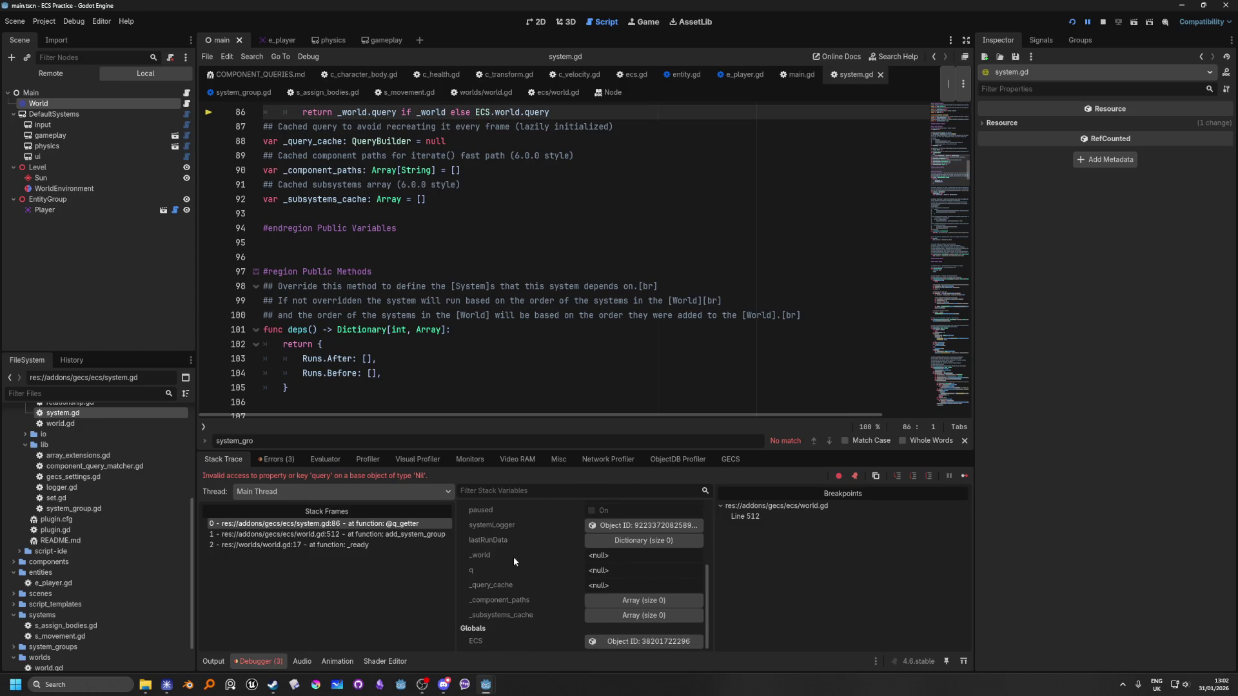
scroll(513, 556, up, 3)
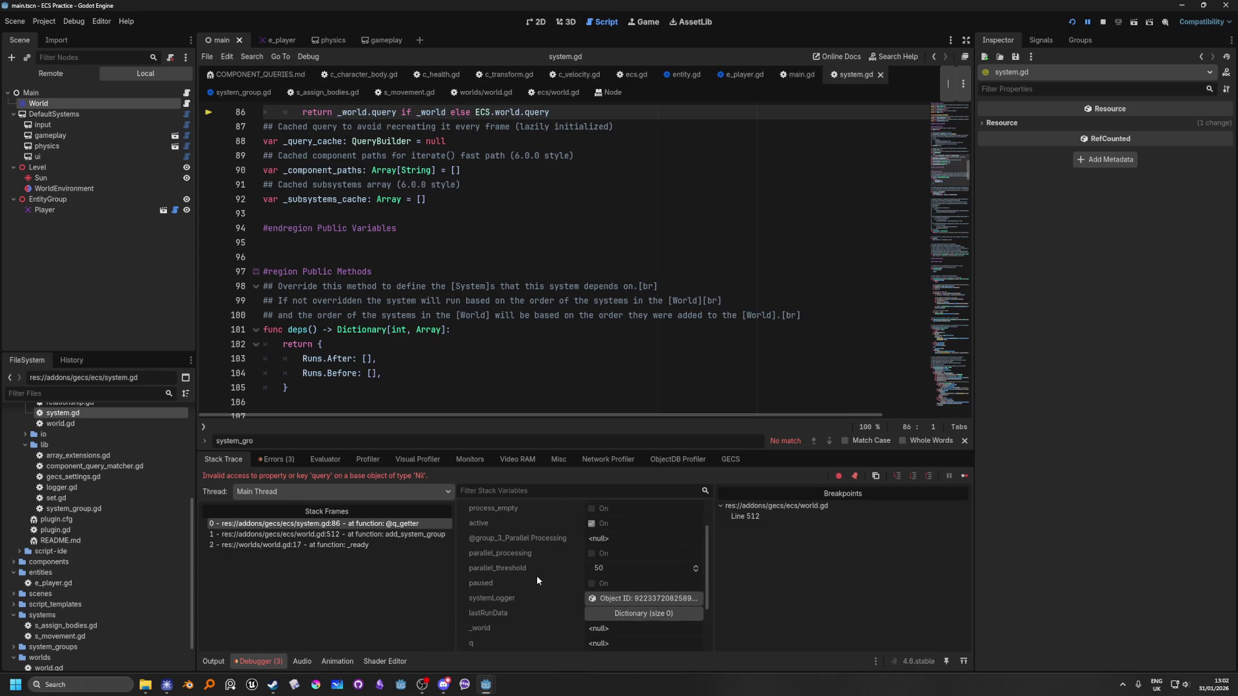
scroll(537, 580, up, 2)
scroll(537, 575, down, 3)
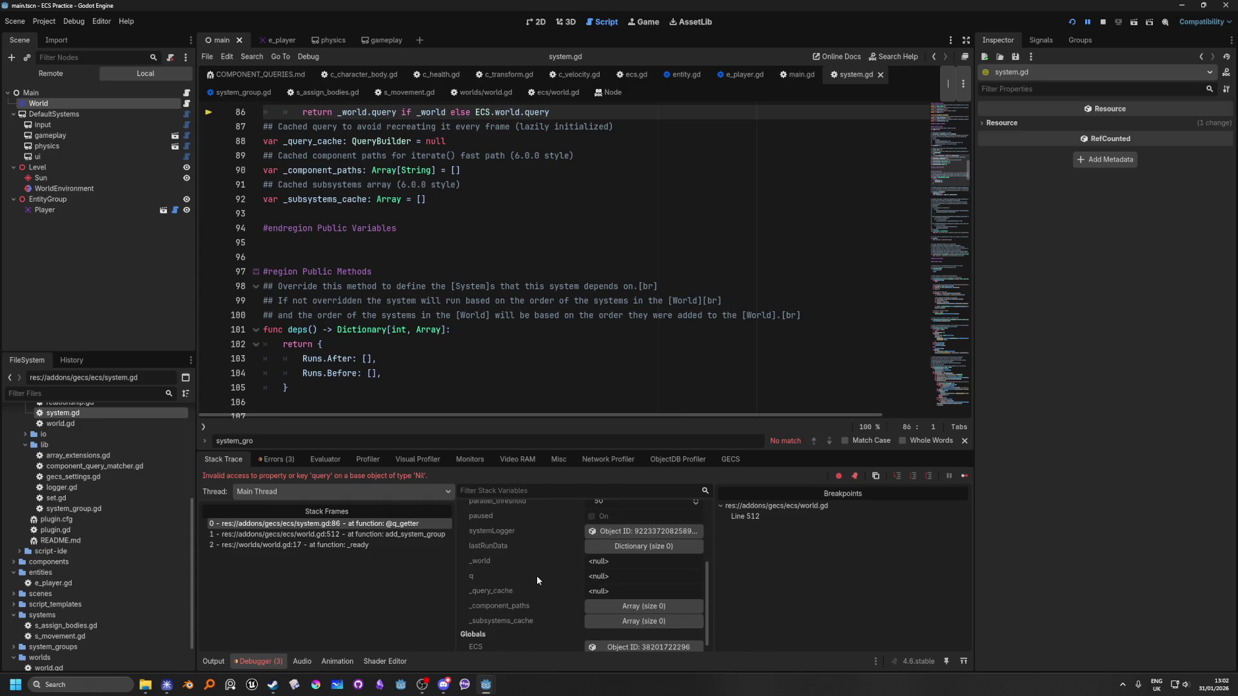
scroll(537, 575, down, 1)
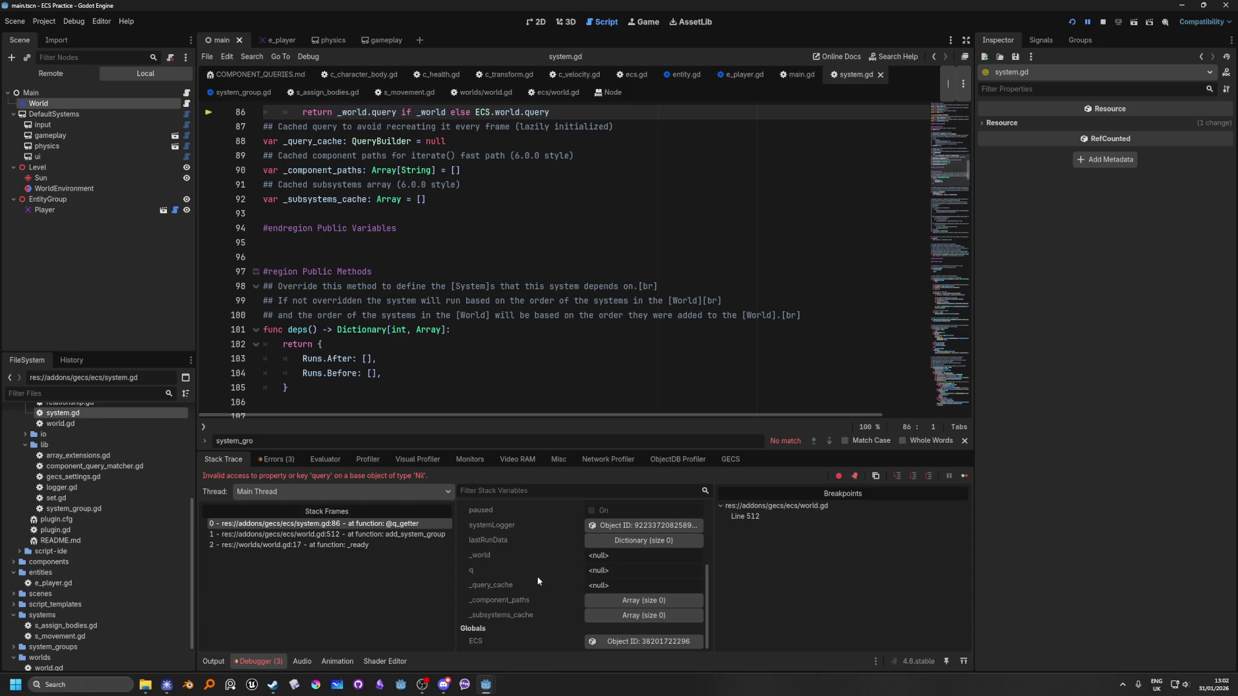
scroll(537, 576, up, 3)
scroll(538, 582, up, 3)
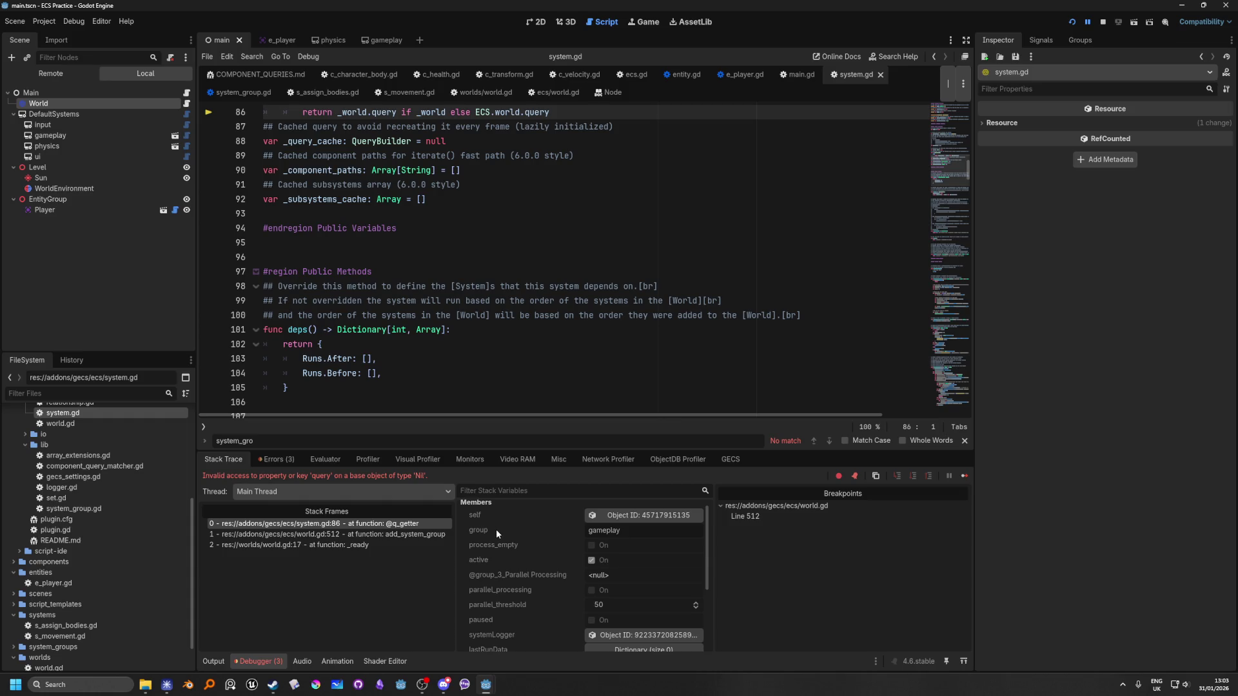
click(618, 520)
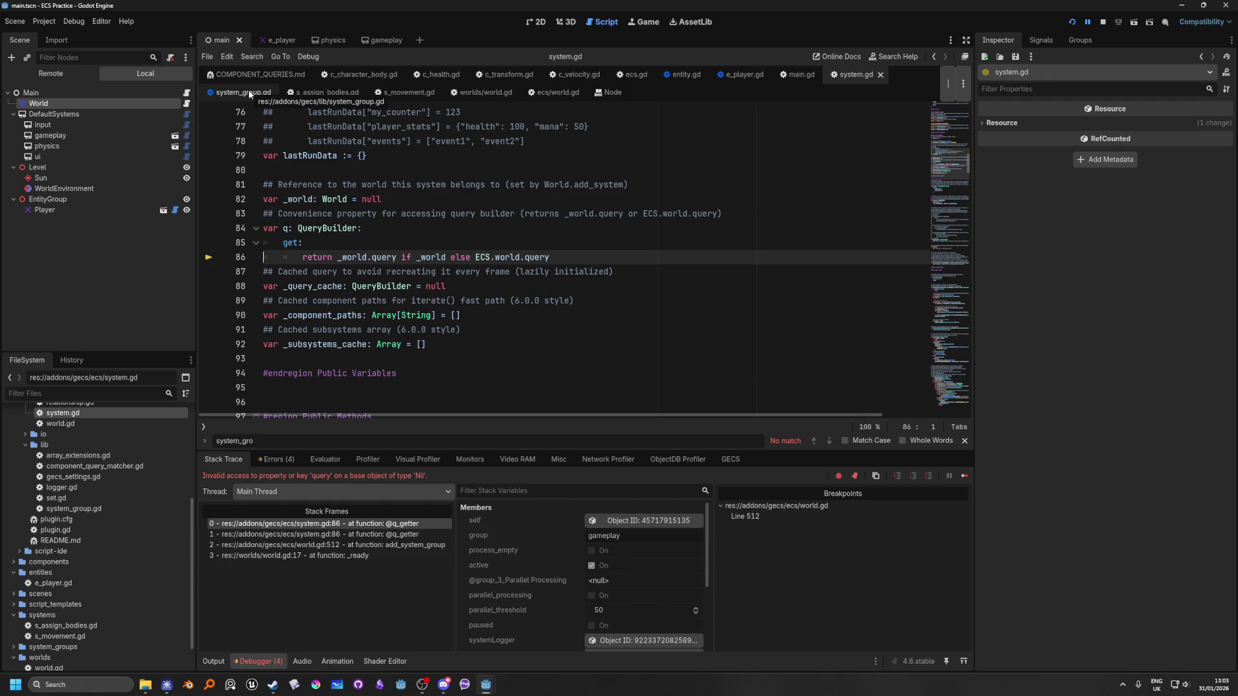
Jump to add_system_group, inspect system_array on lines 511–512, and restart the game.
click(187, 103)
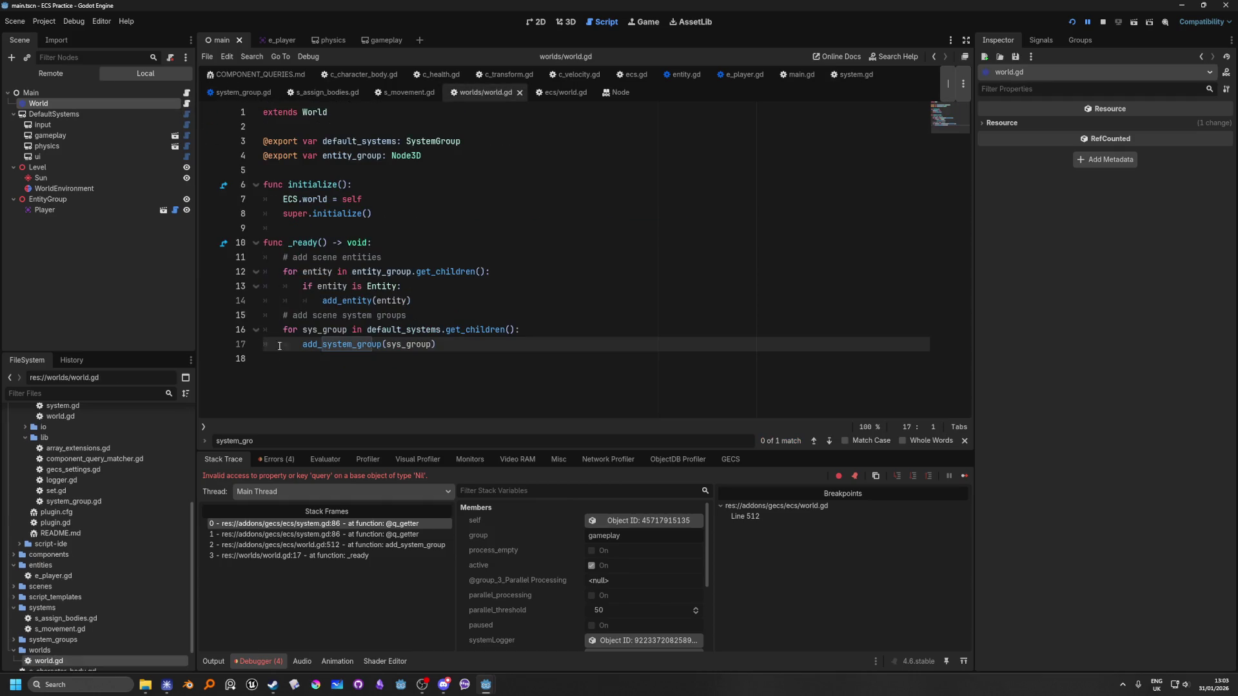
click(407, 272)
ctrl+click(364, 352)
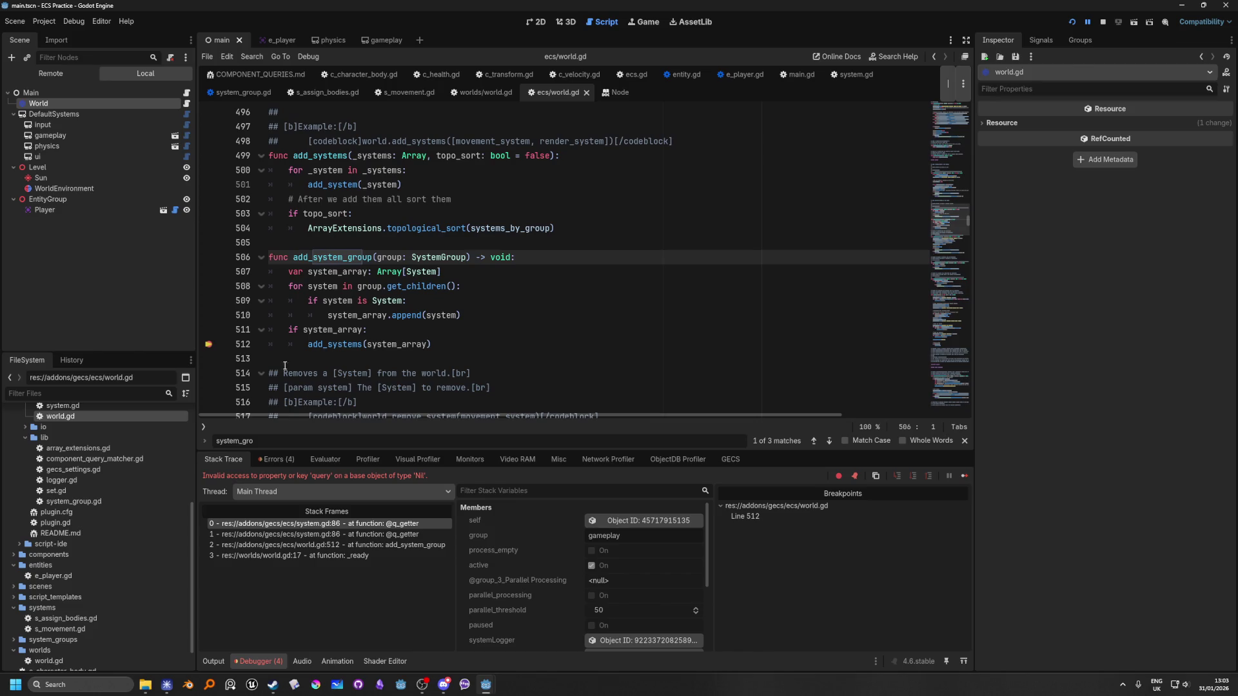
mouse_move(345, 332)
mouse_move(394, 345)
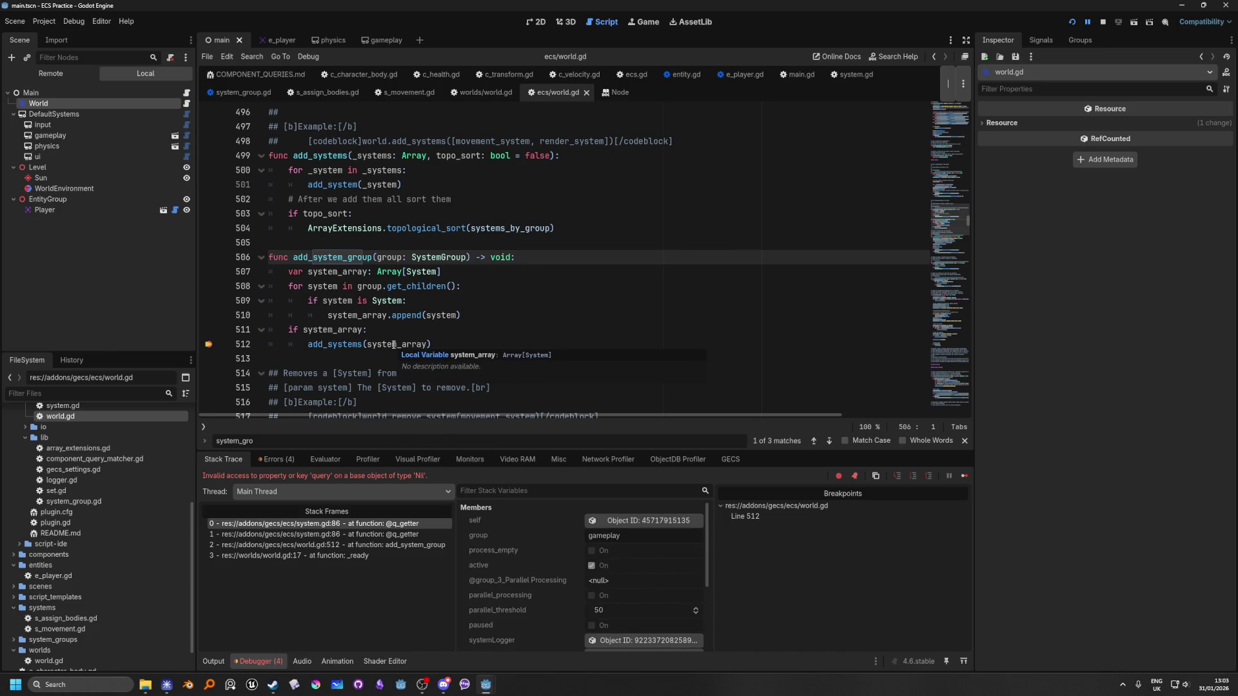
click(462, 332)
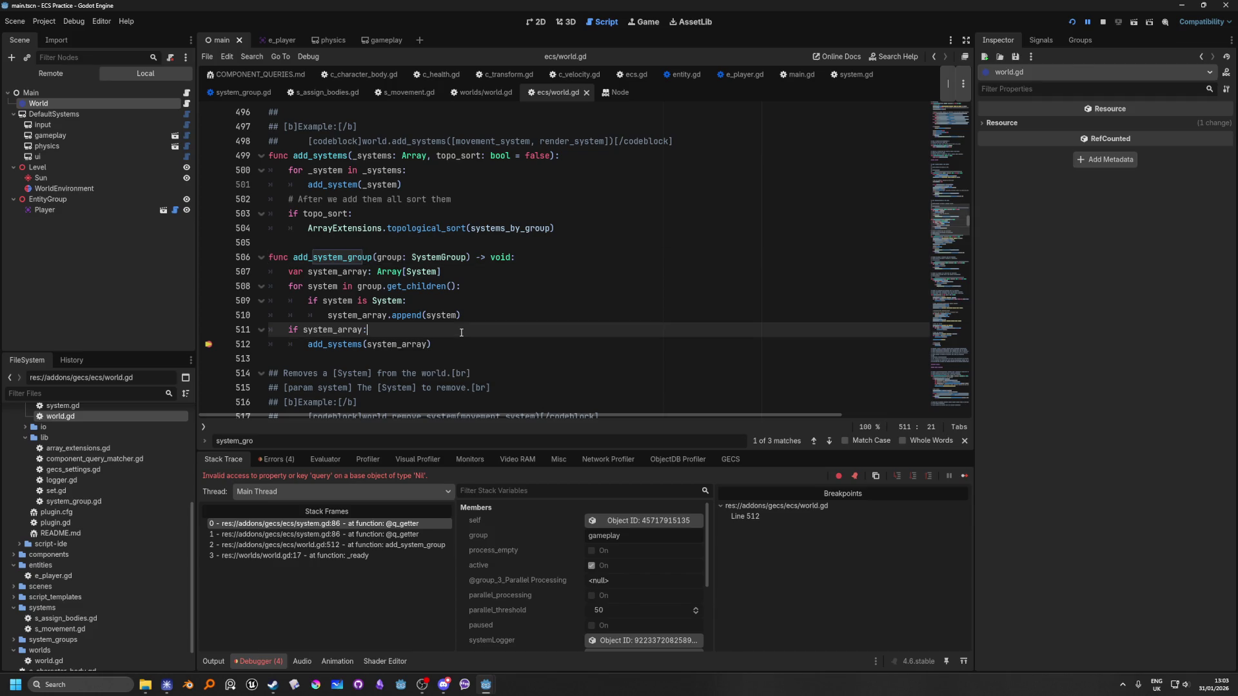
scroll(556, 569, down, 1)
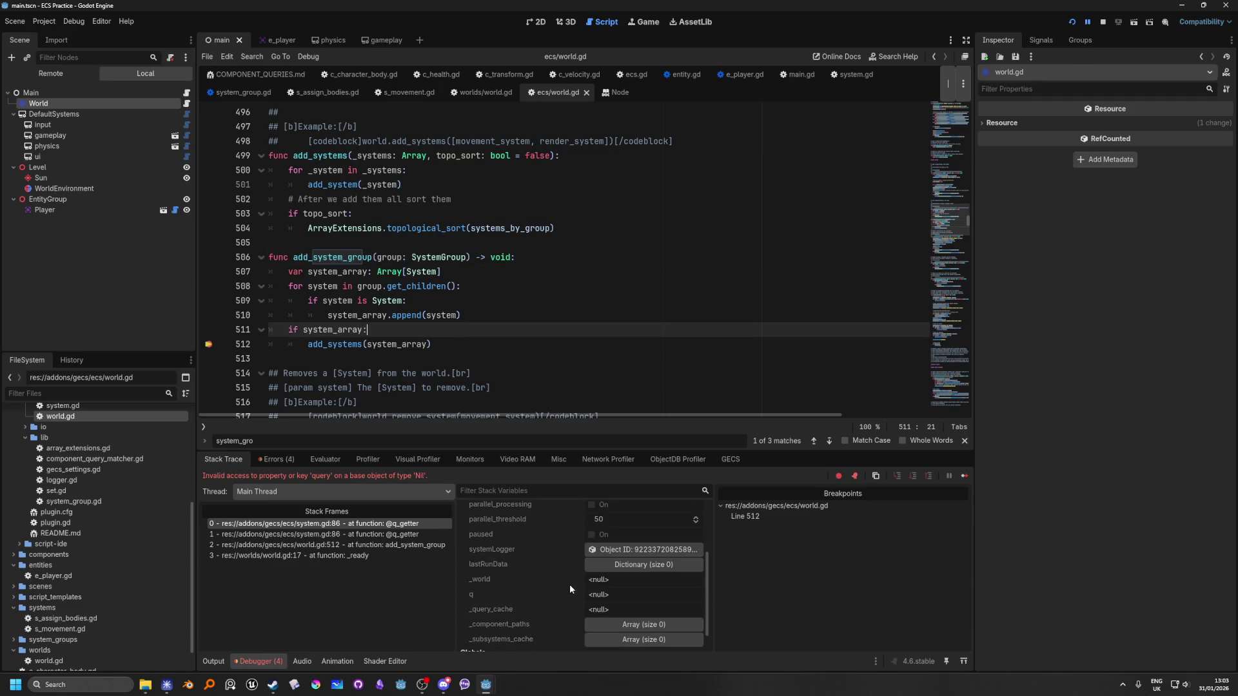
scroll(566, 595, up, 1)
click(388, 345)
mouse_move(399, 348)
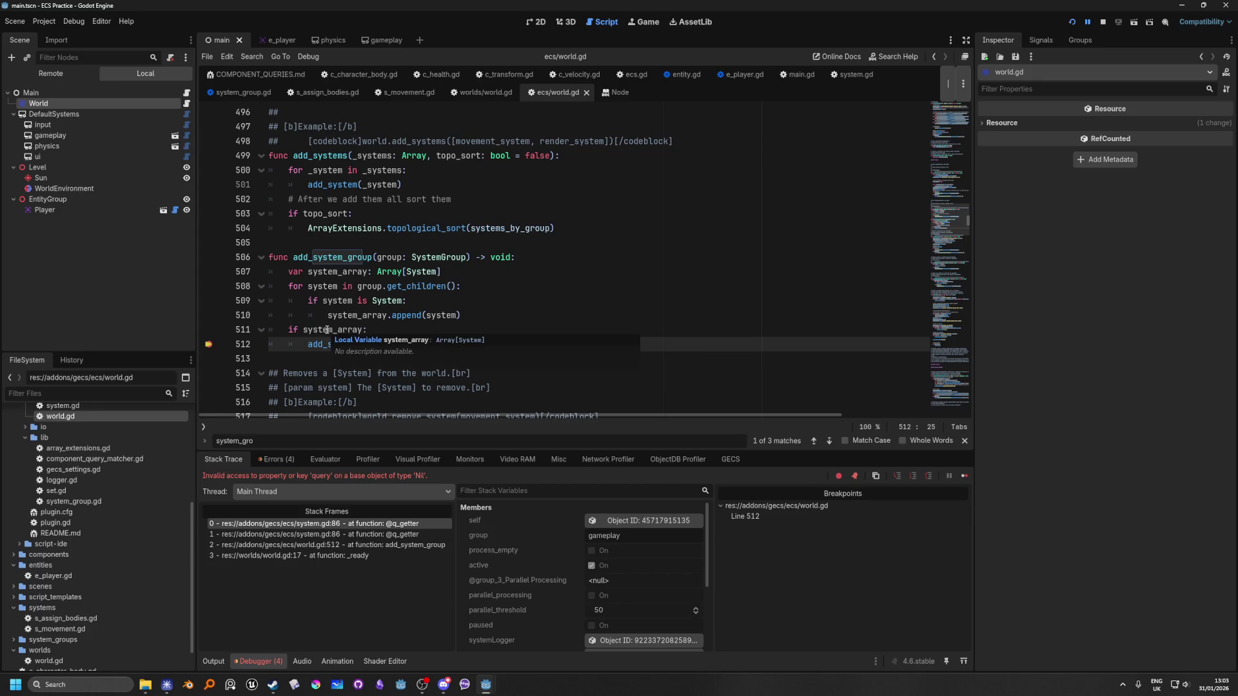
click(1067, 22)
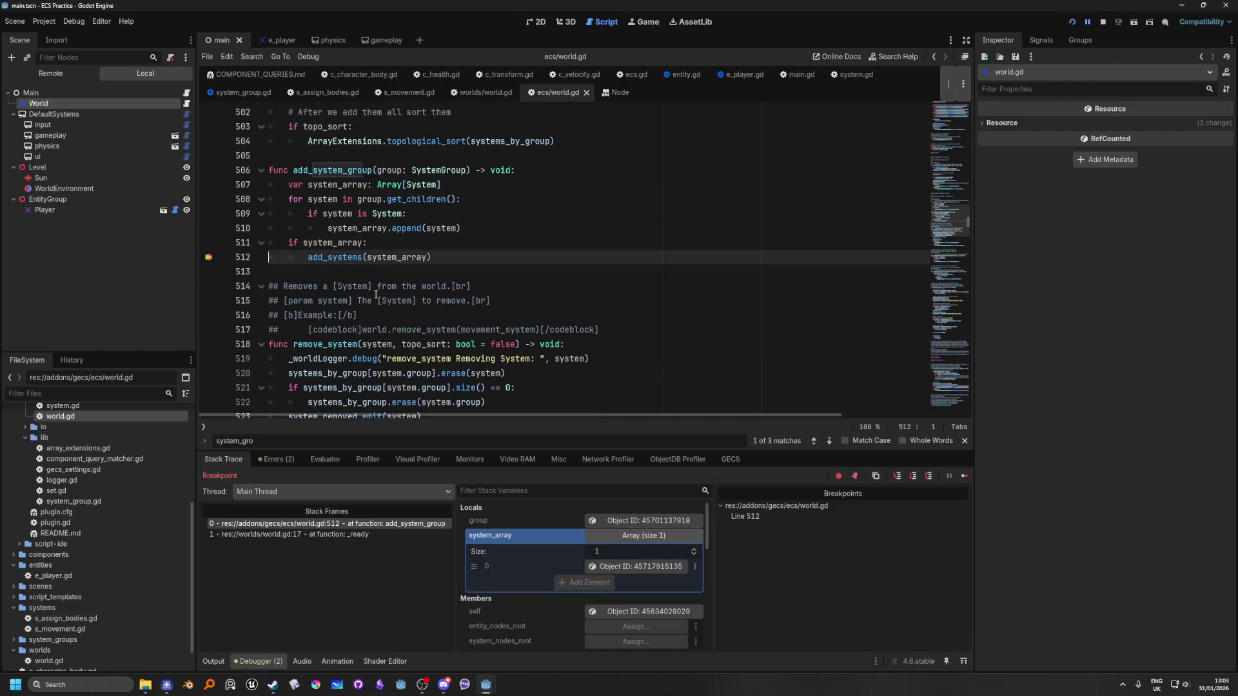
Continue past the line-512 breakpoint to the Nil 'query' error at system.gd:86, then stop.
click(660, 568)
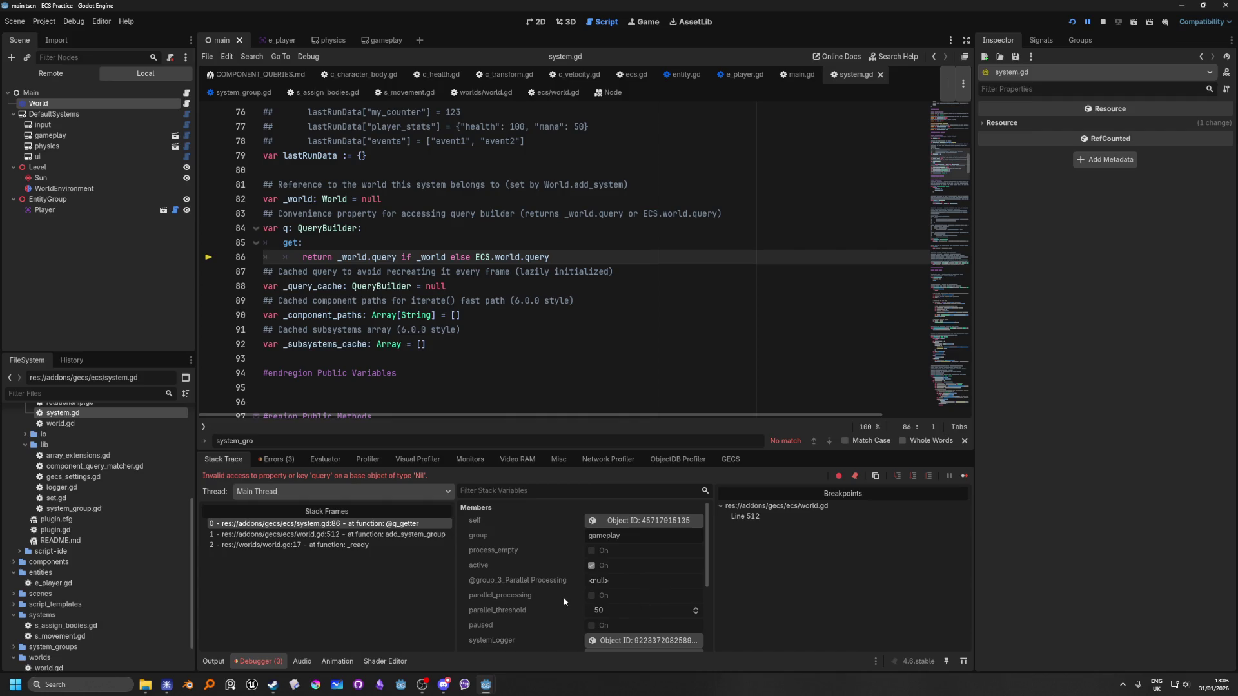
scroll(563, 596, down, 3)
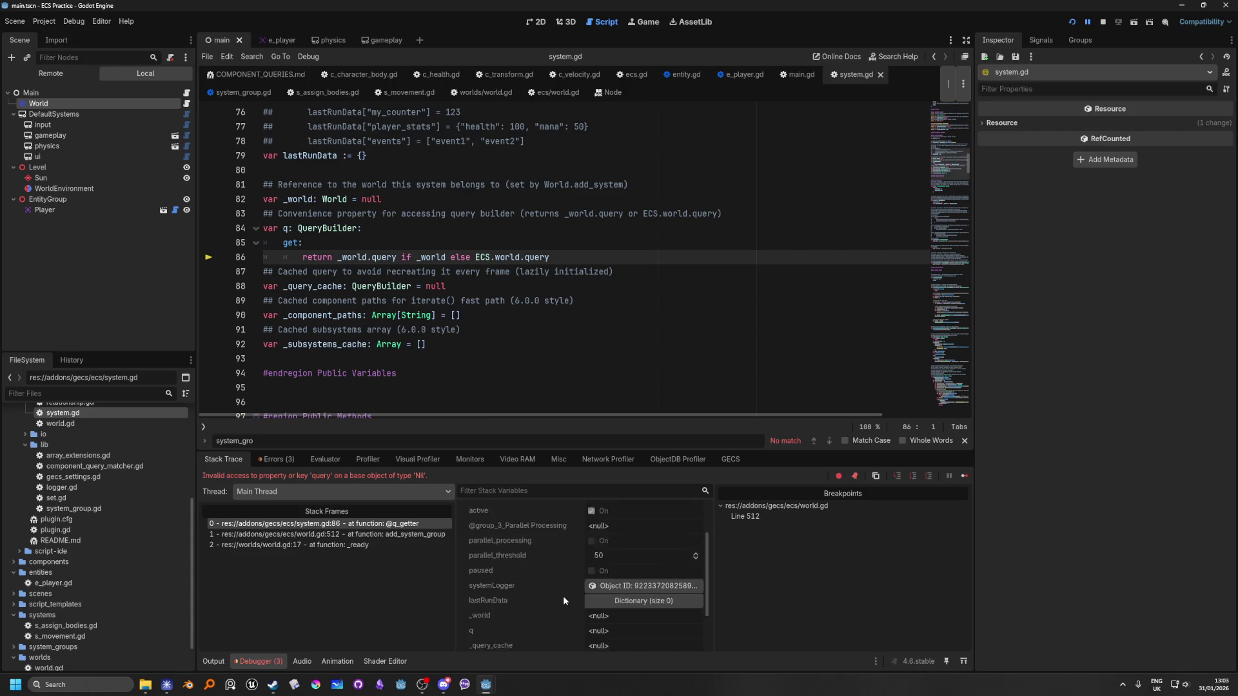
scroll(563, 596, down, 1)
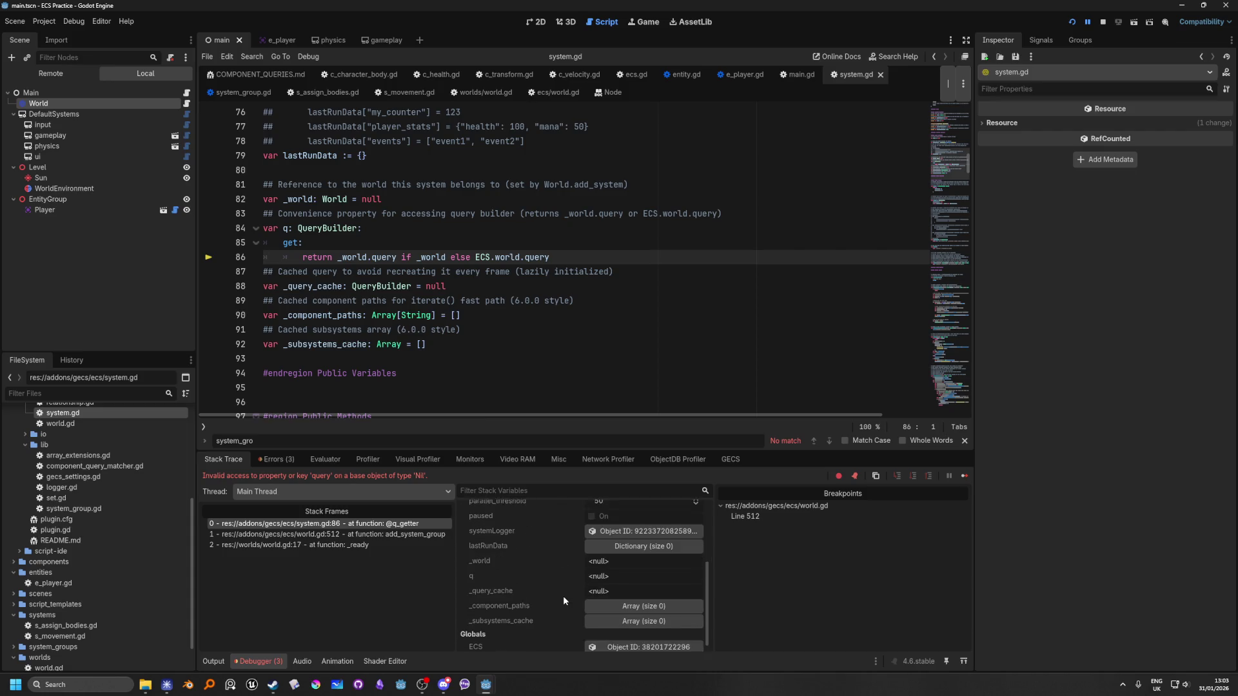
scroll(559, 590, up, 2)
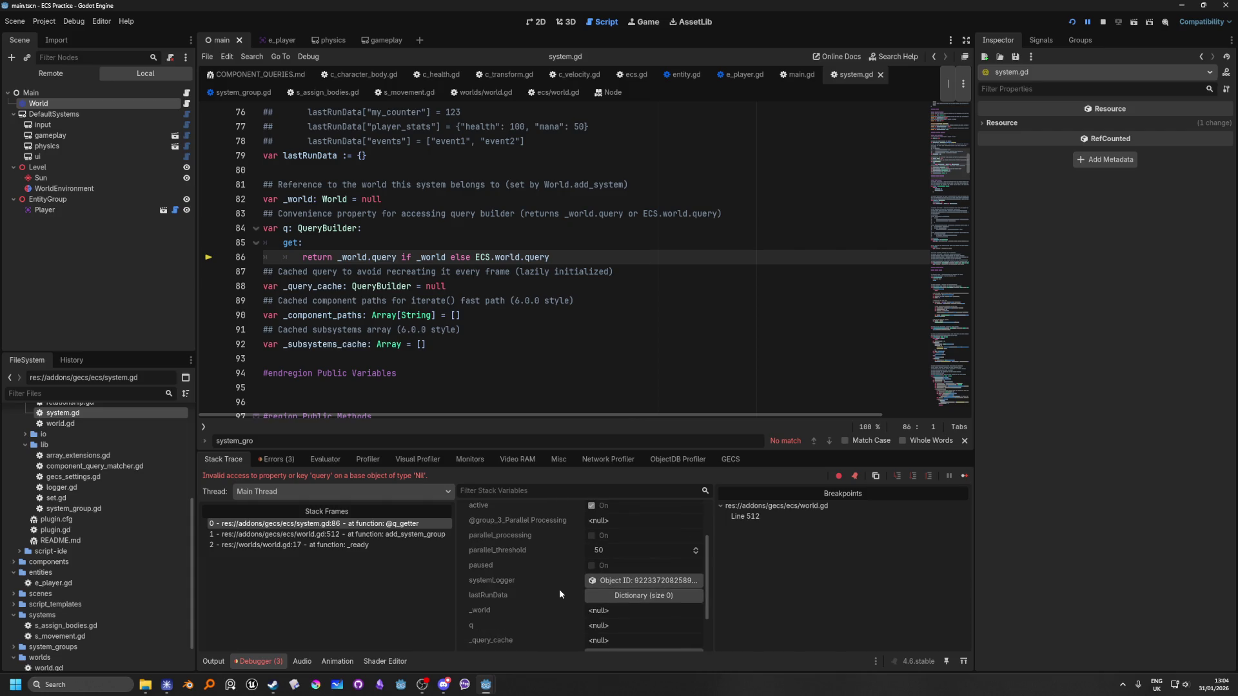
scroll(559, 589, up, 2)
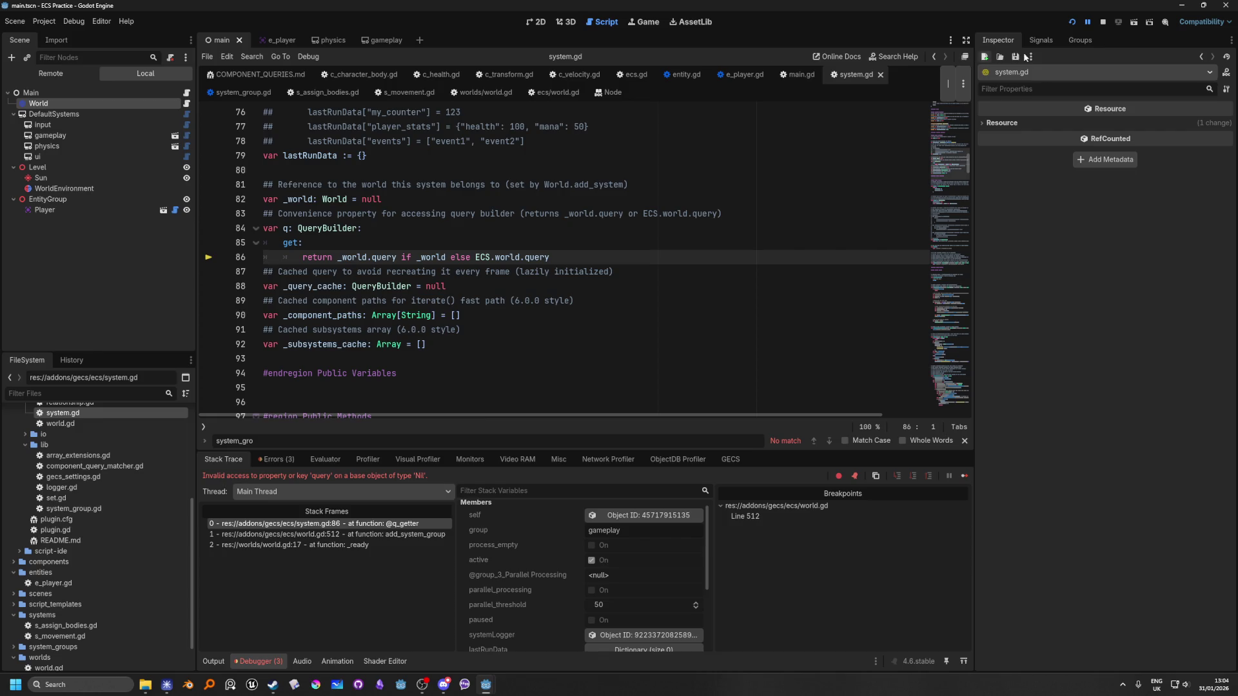
click(1103, 22)
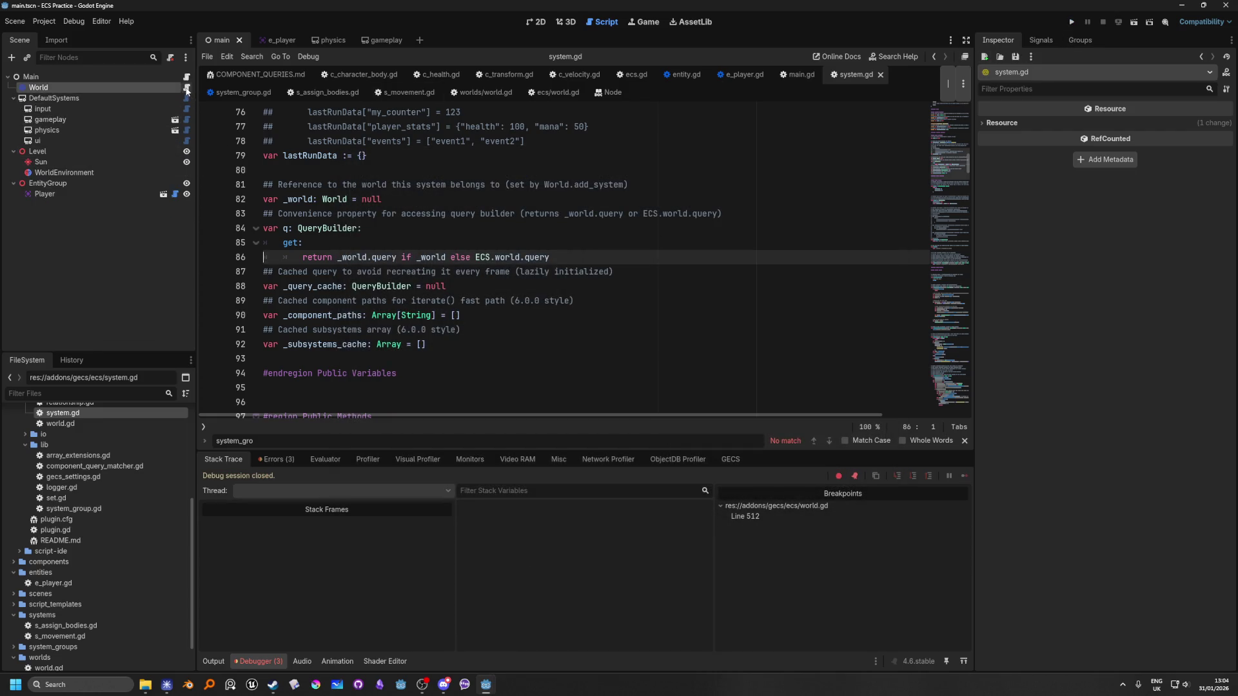
Reopen add_system_group in ecs/world.gd, clear the line-512 breakpoint, and select system_array.
click(186, 88)
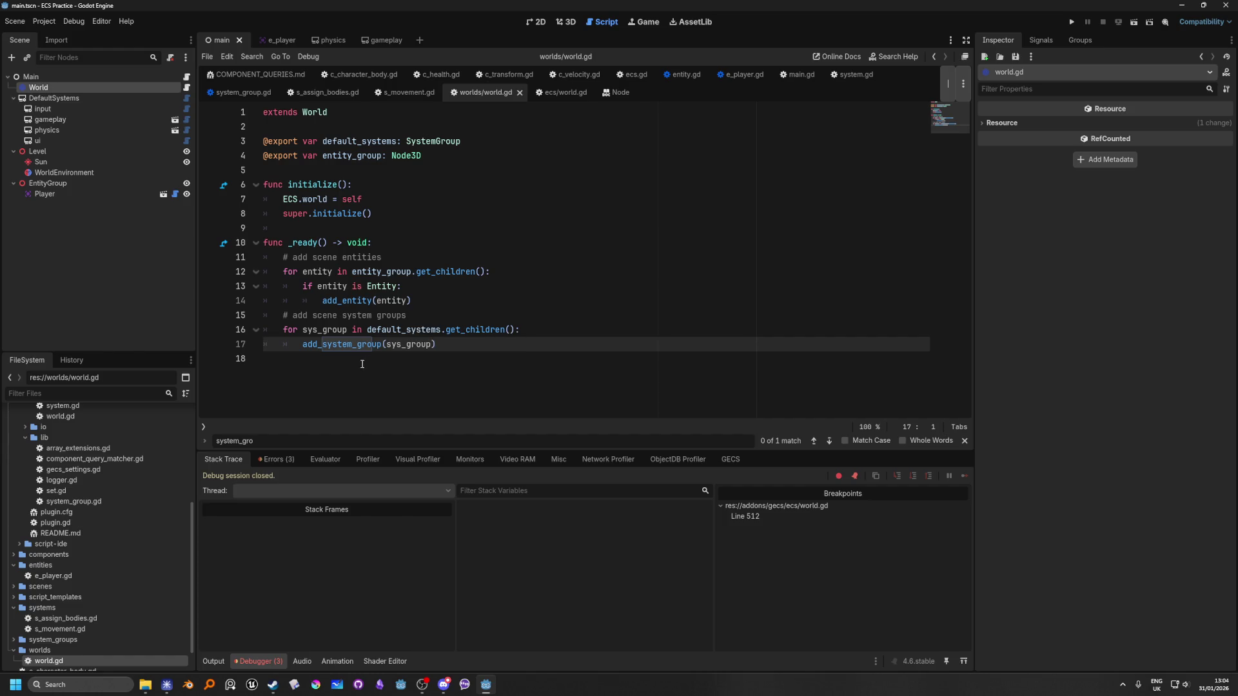
ctrl+click(346, 349)
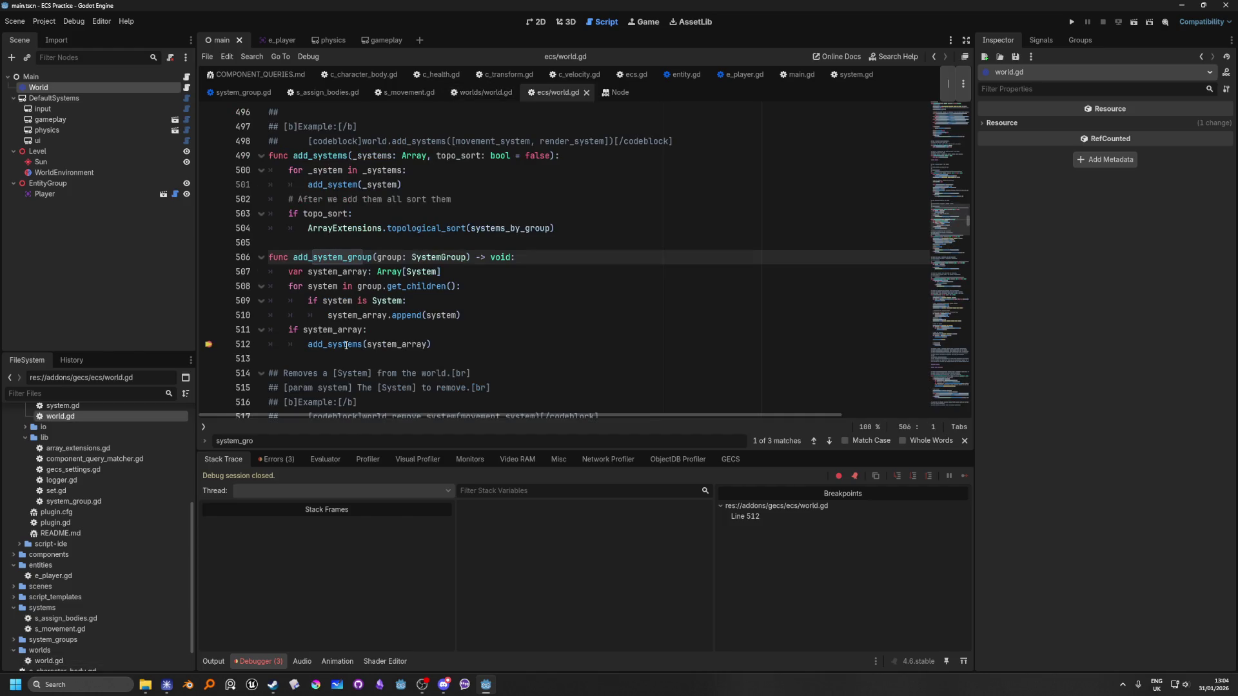
click(540, 314)
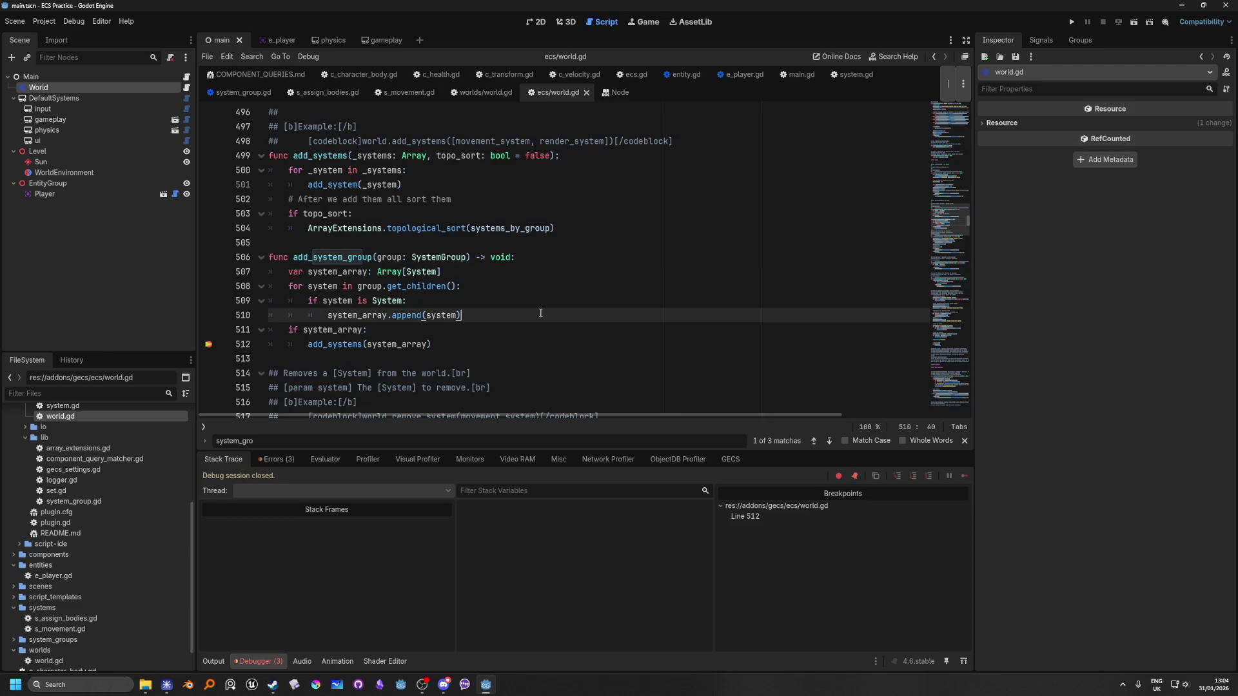
click(210, 346)
click(408, 344)
double_click(393, 347)
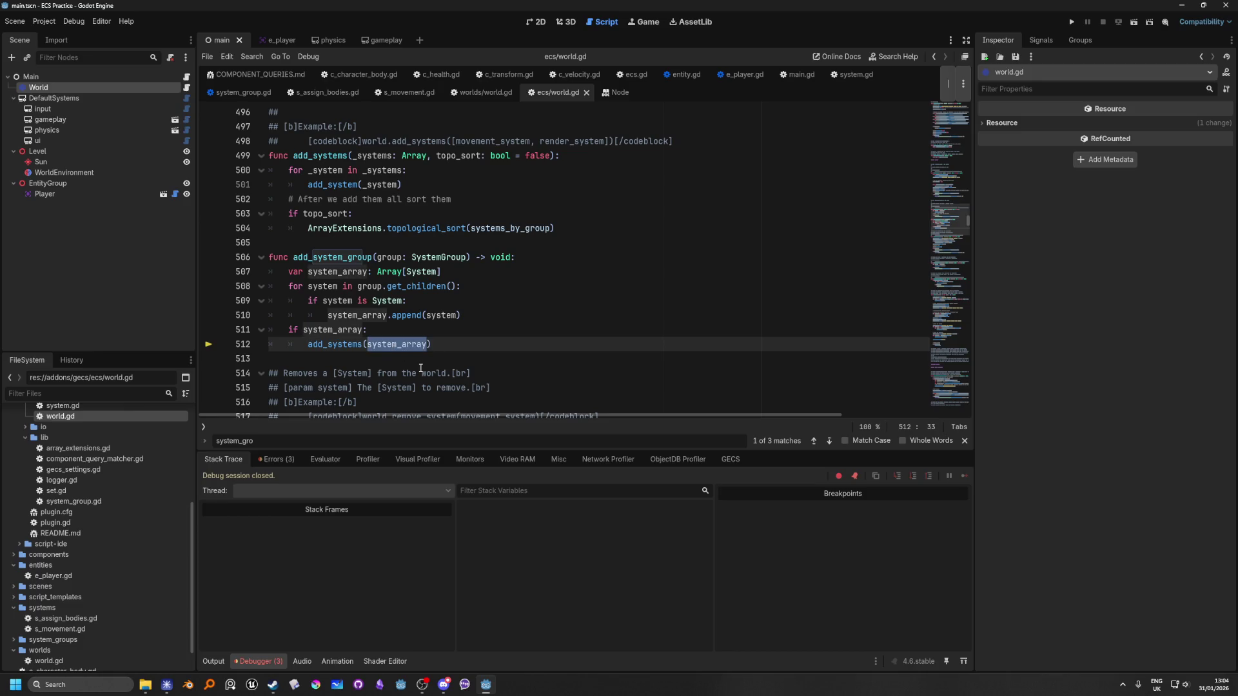
key(Up)
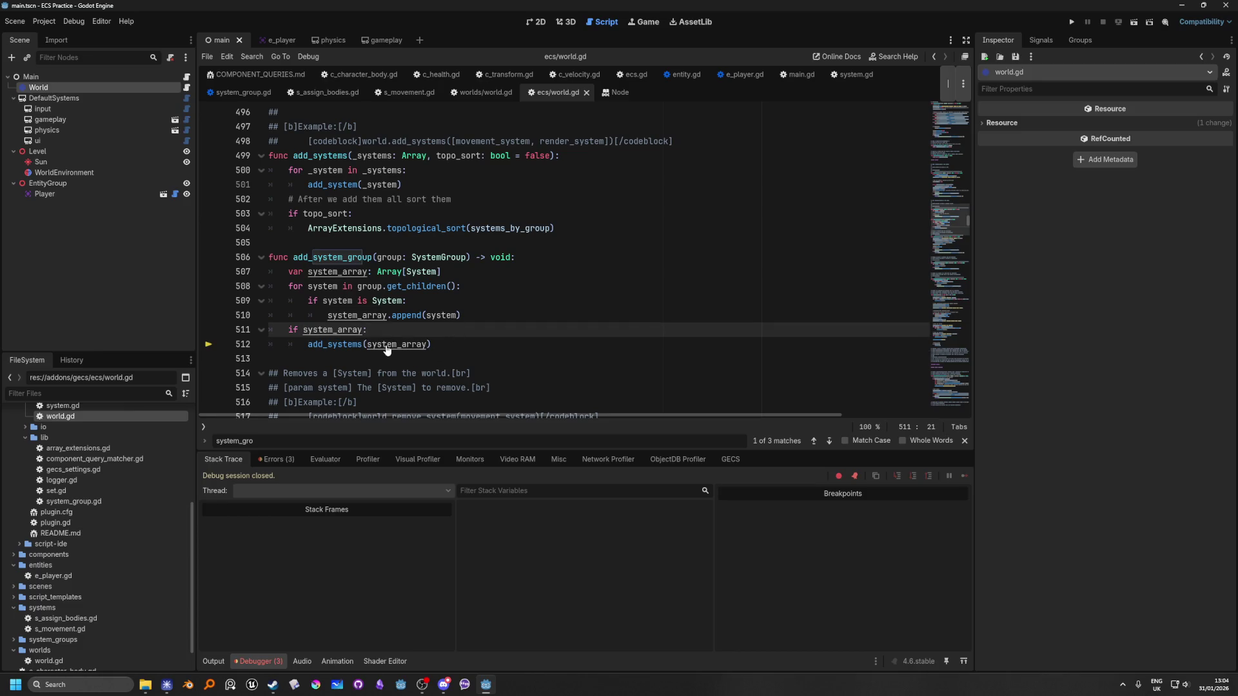
key(ctrl+z)
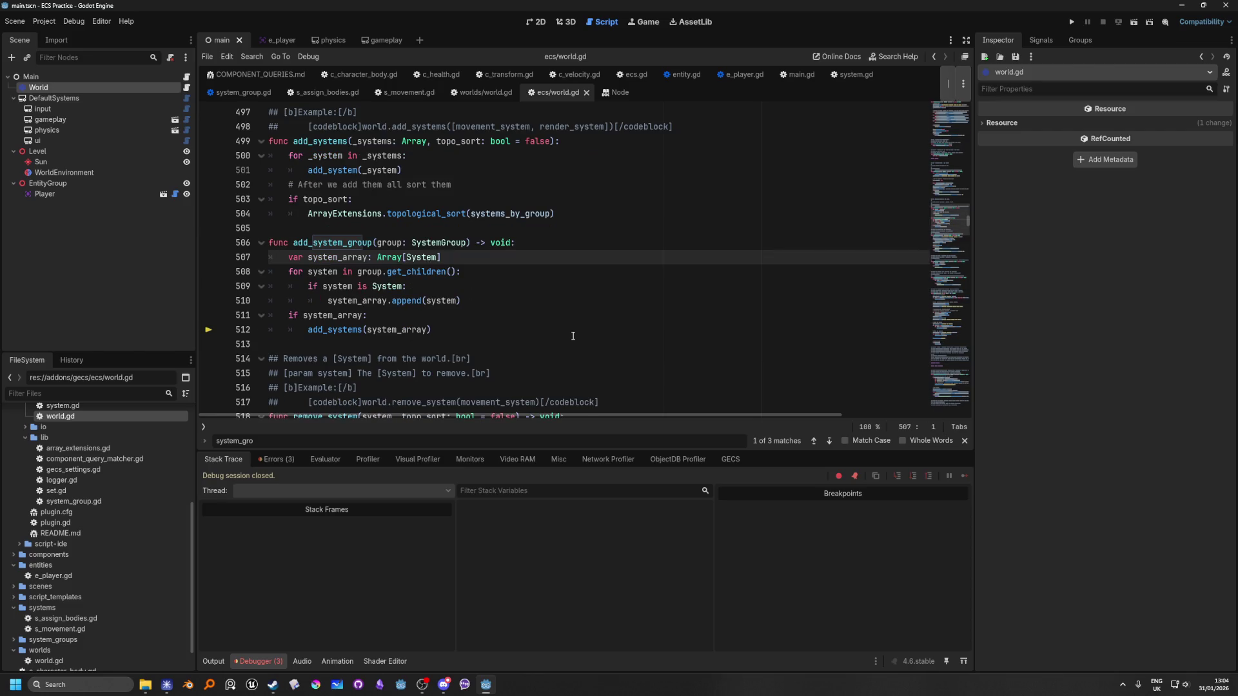
scroll(403, 336, down, 2)
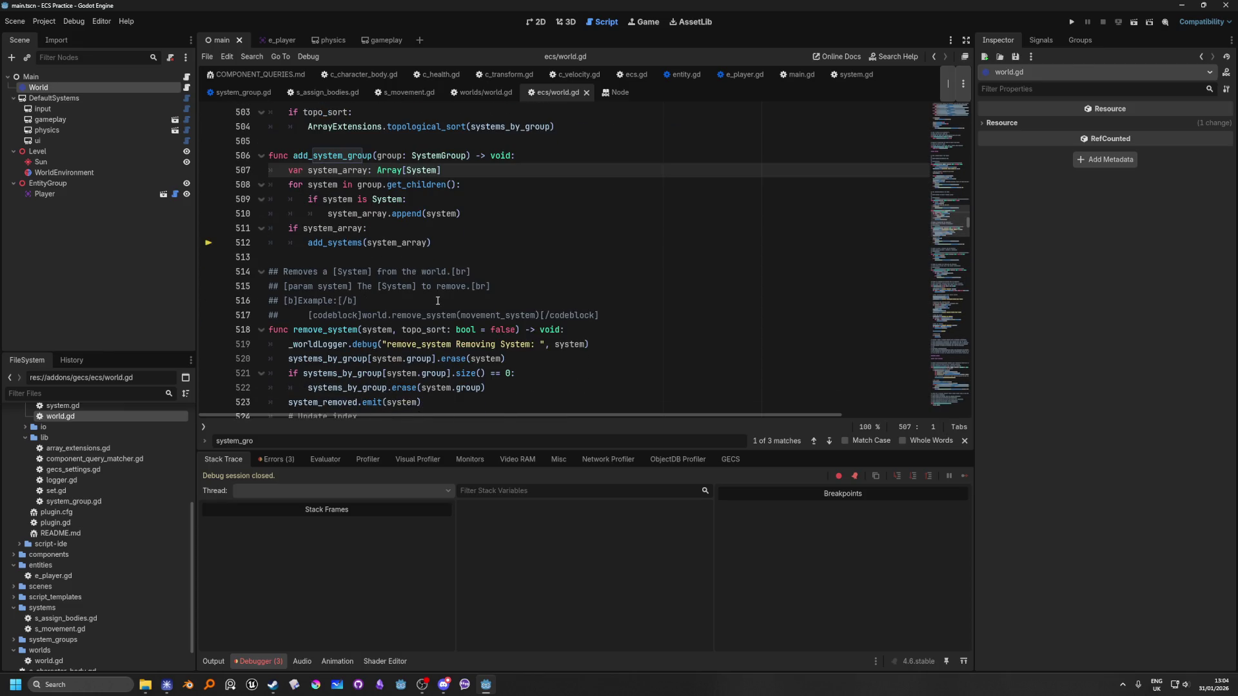
scroll(438, 301, up, 8)
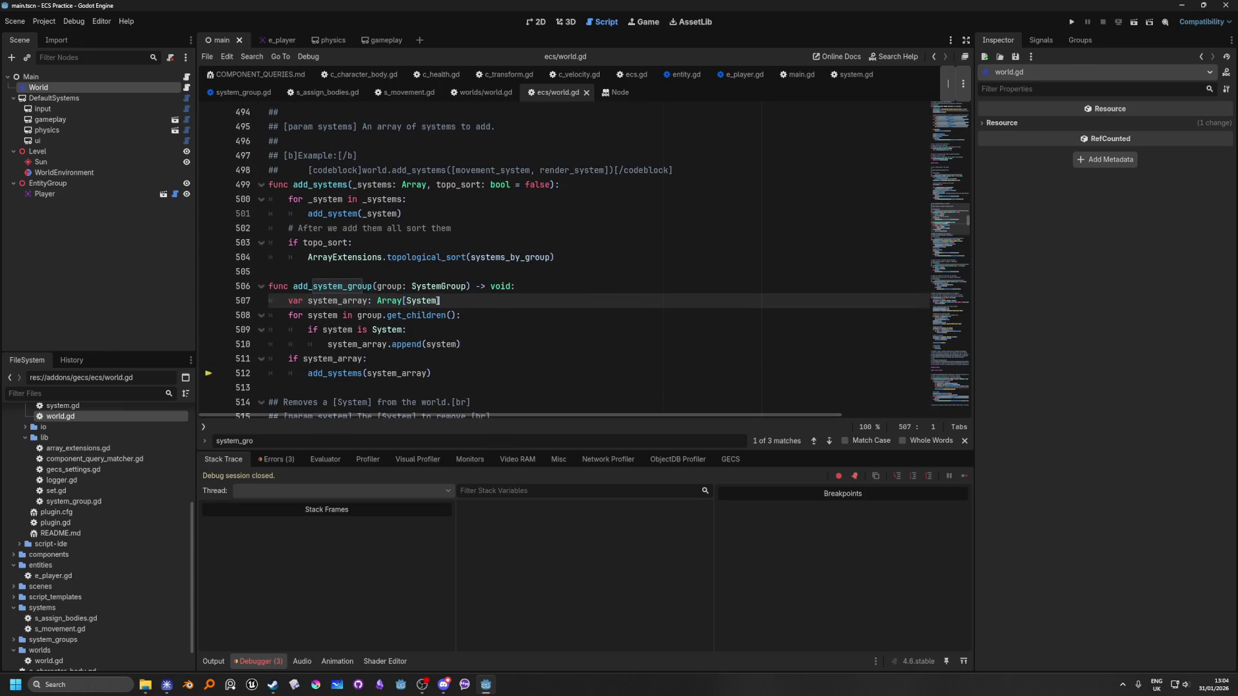
scroll(437, 300, up, 4)
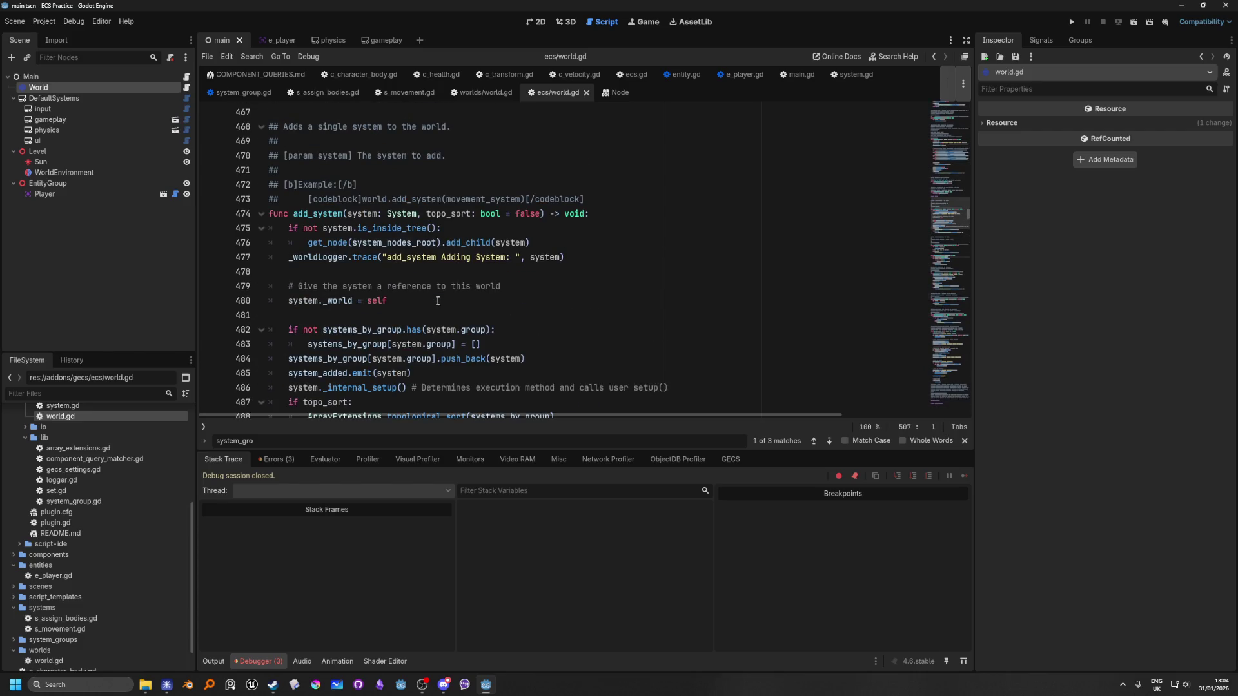
scroll(437, 300, up, 4)
scroll(502, 337, down, 2)
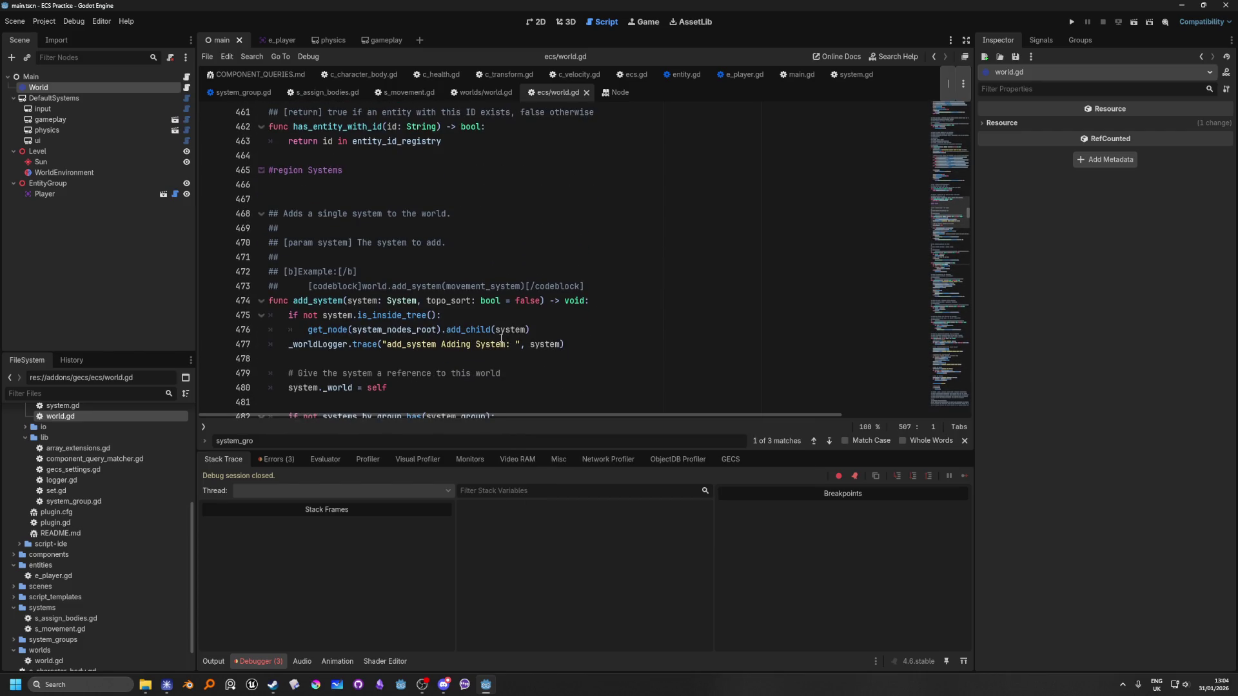
scroll(501, 338, down, 3)
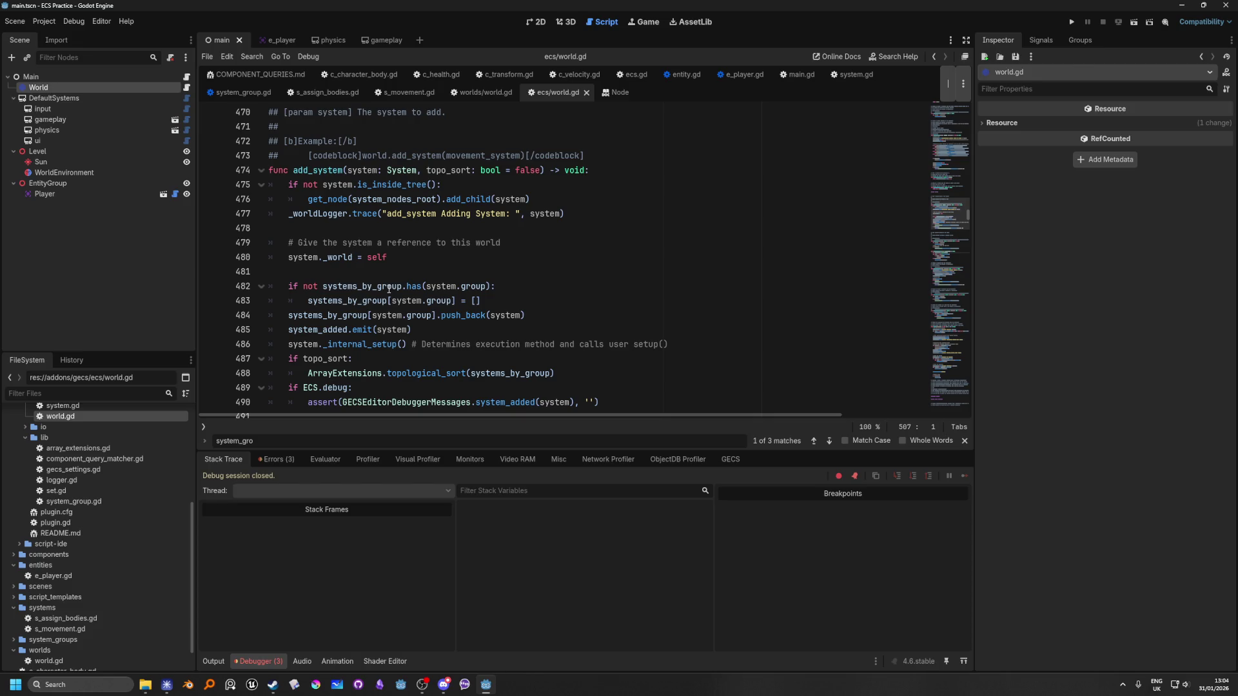
scroll(388, 289, down, 8)
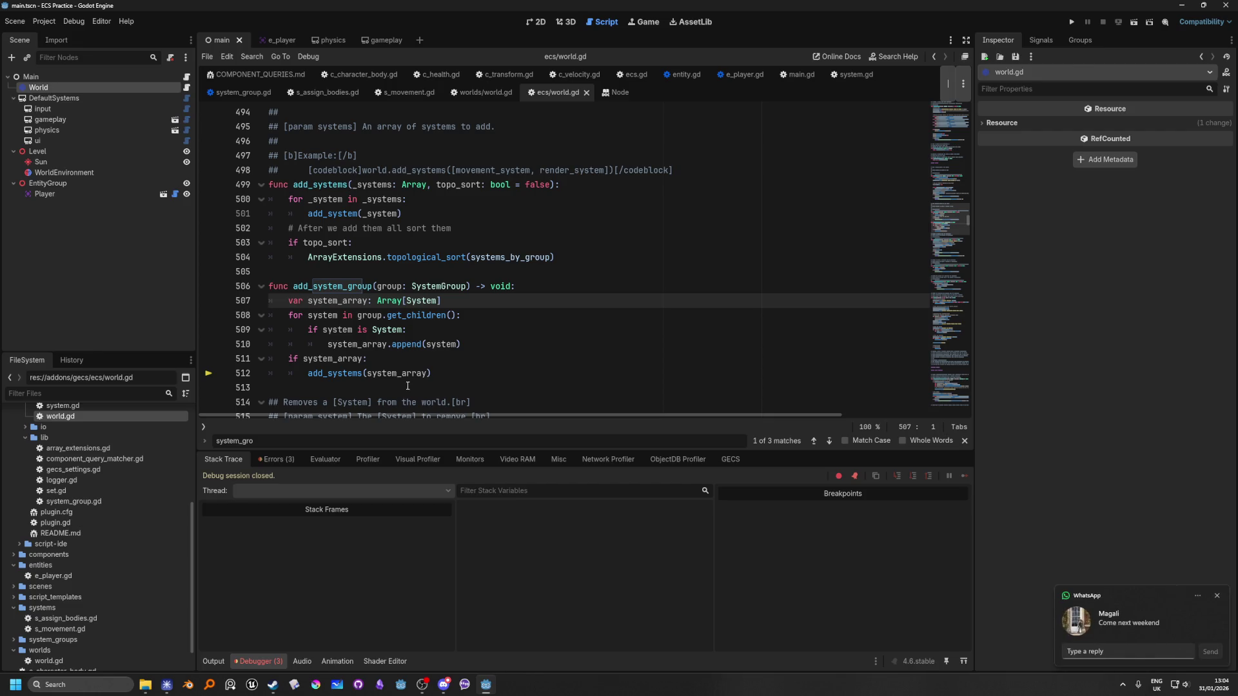
click(450, 344)
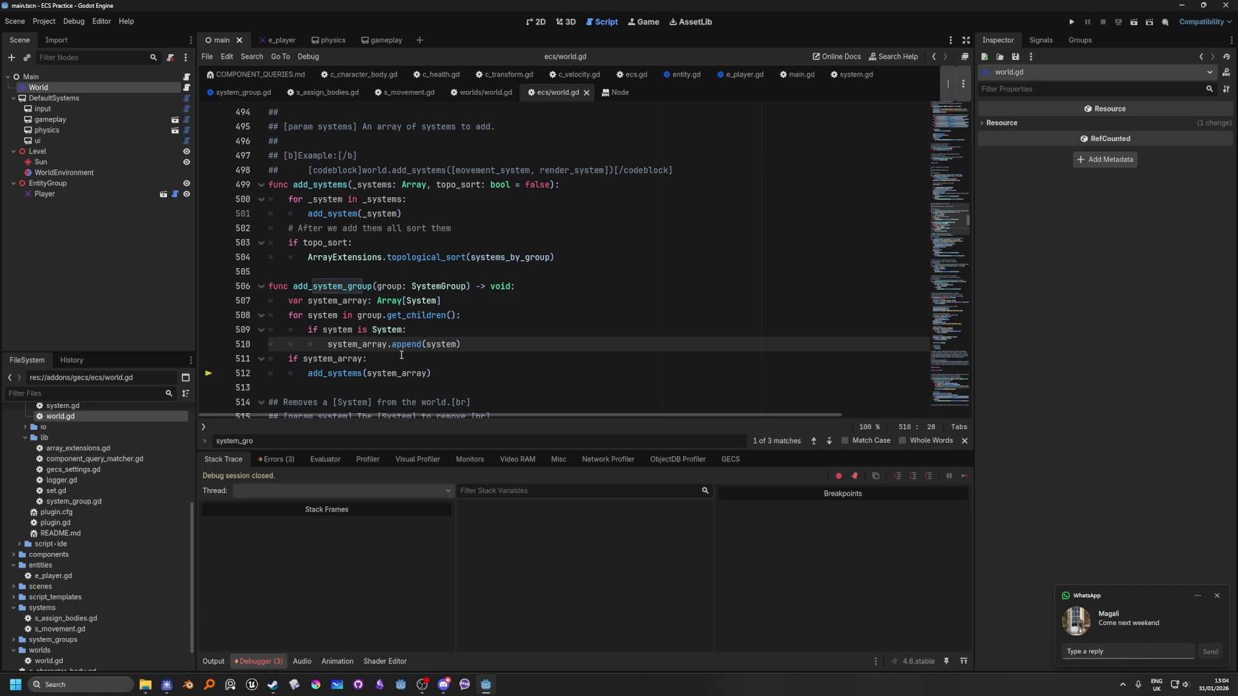
click(401, 358)
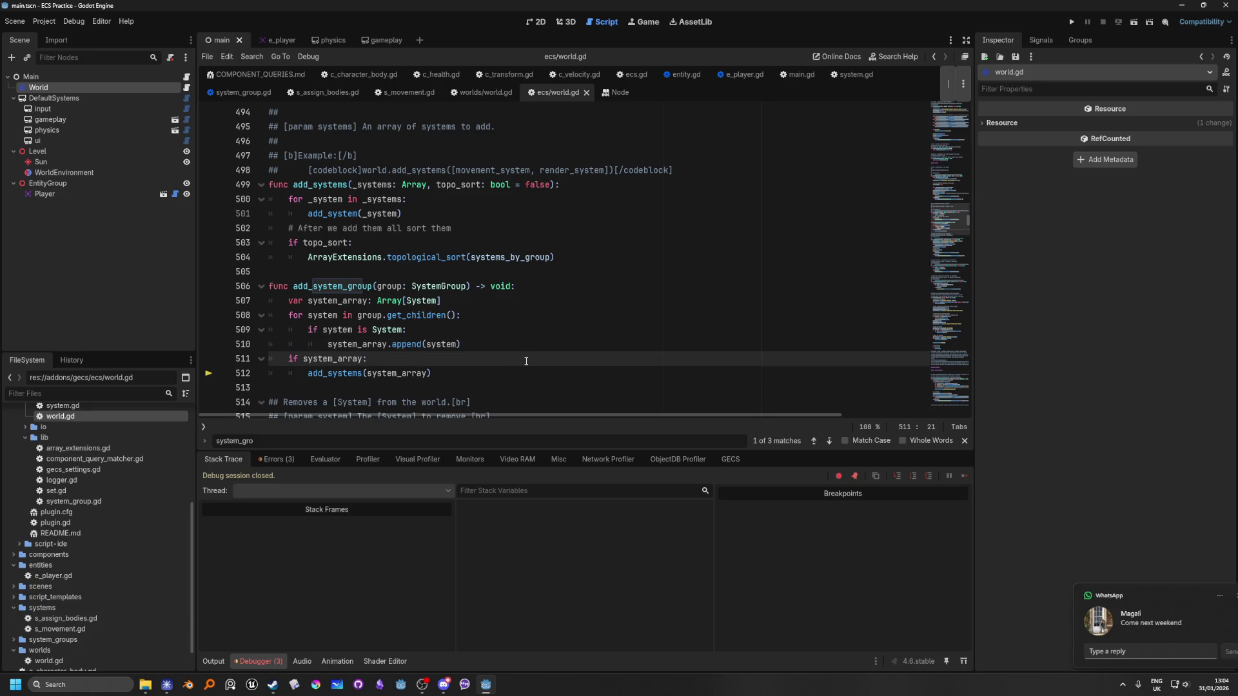
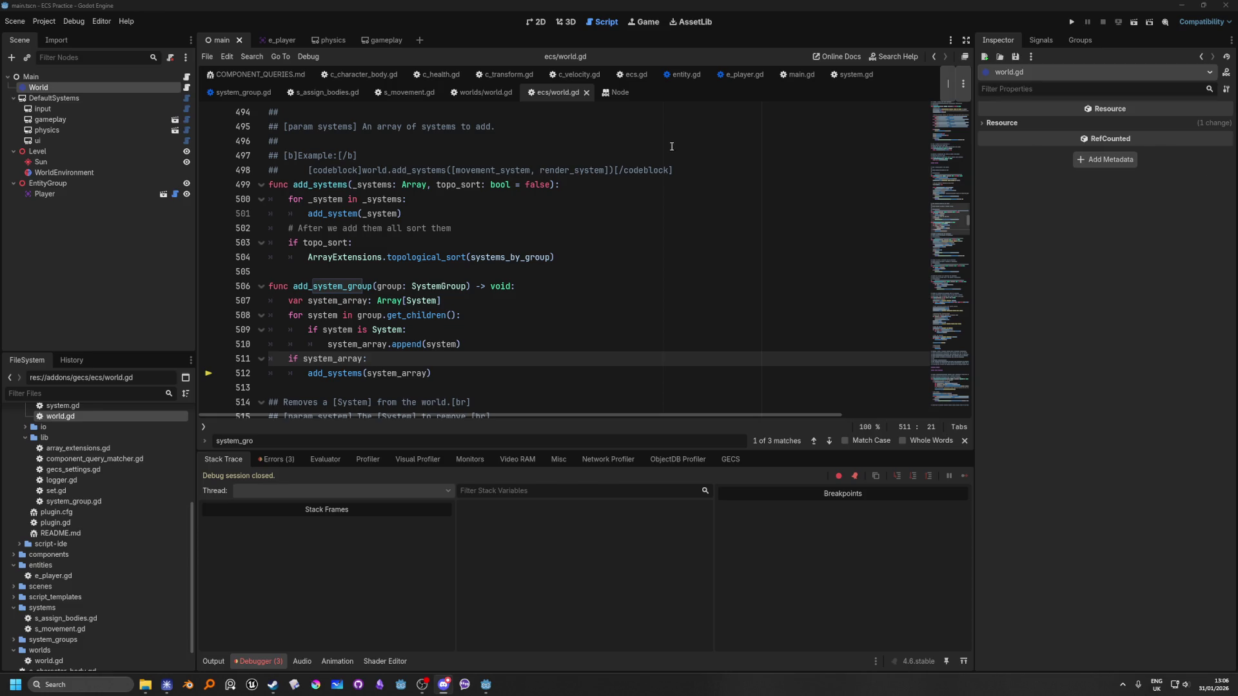
In world.gd's add_system_group, insert add_system(system) on a new line after line 510.
click(376, 359)
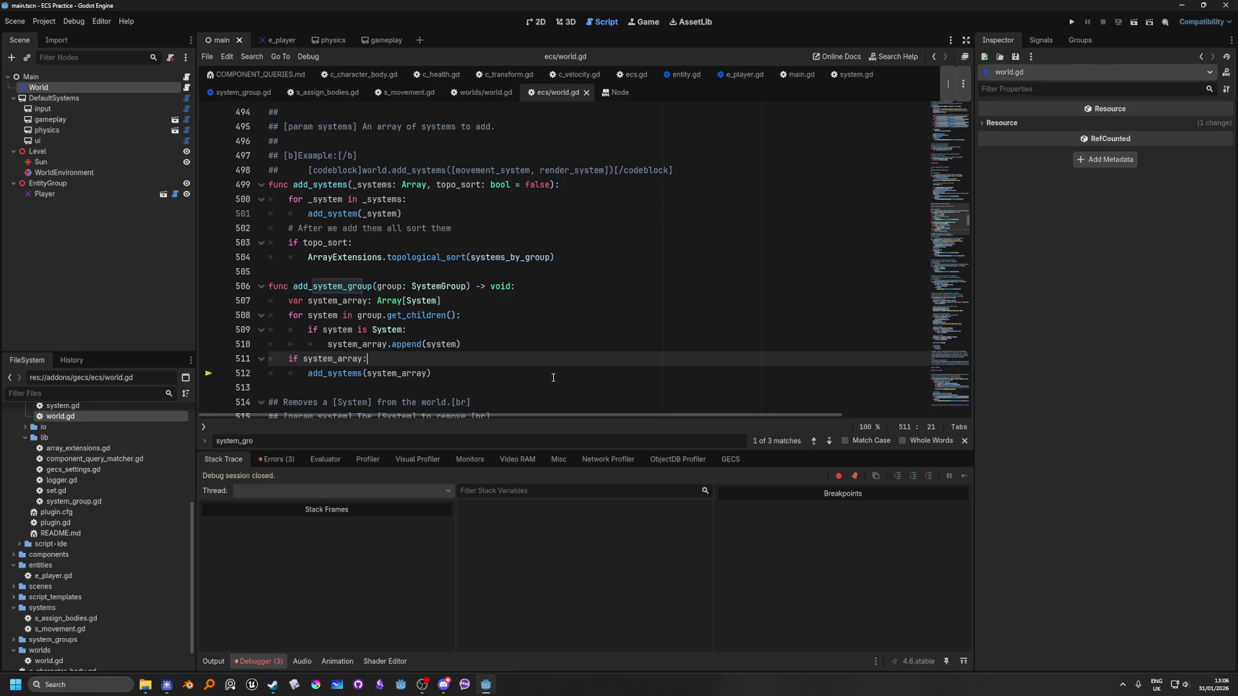
click(481, 342)
key(Return)
text(a)
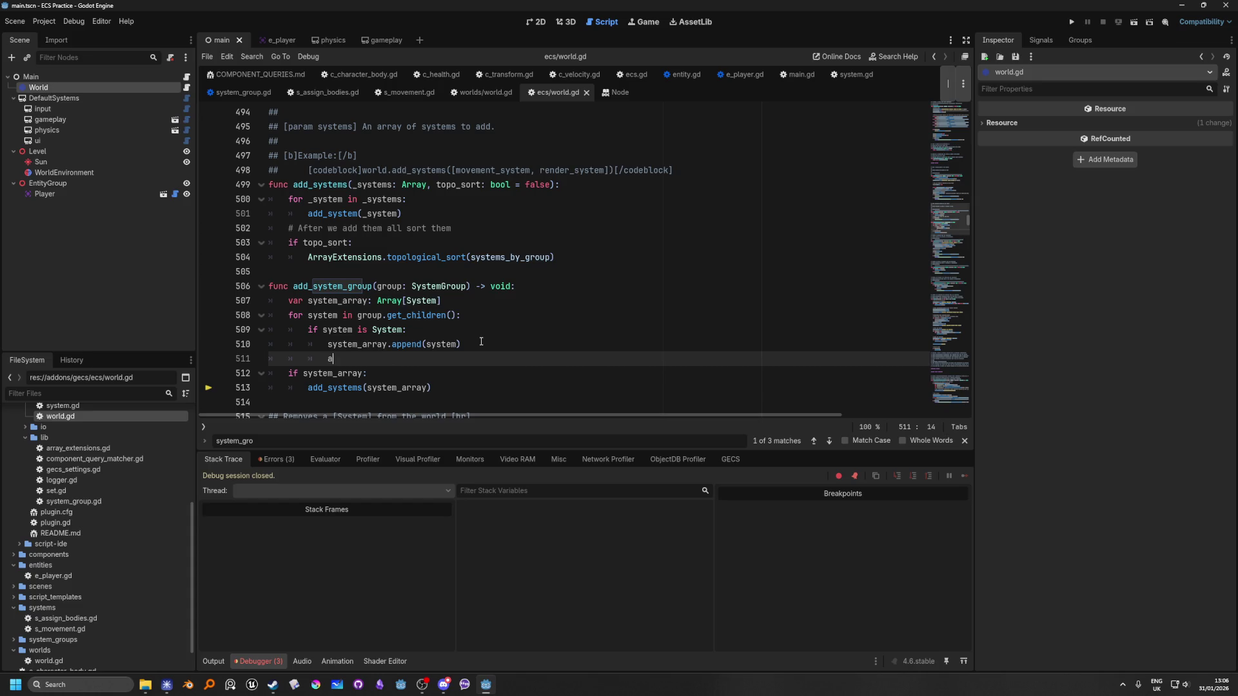
text(dd_sys)
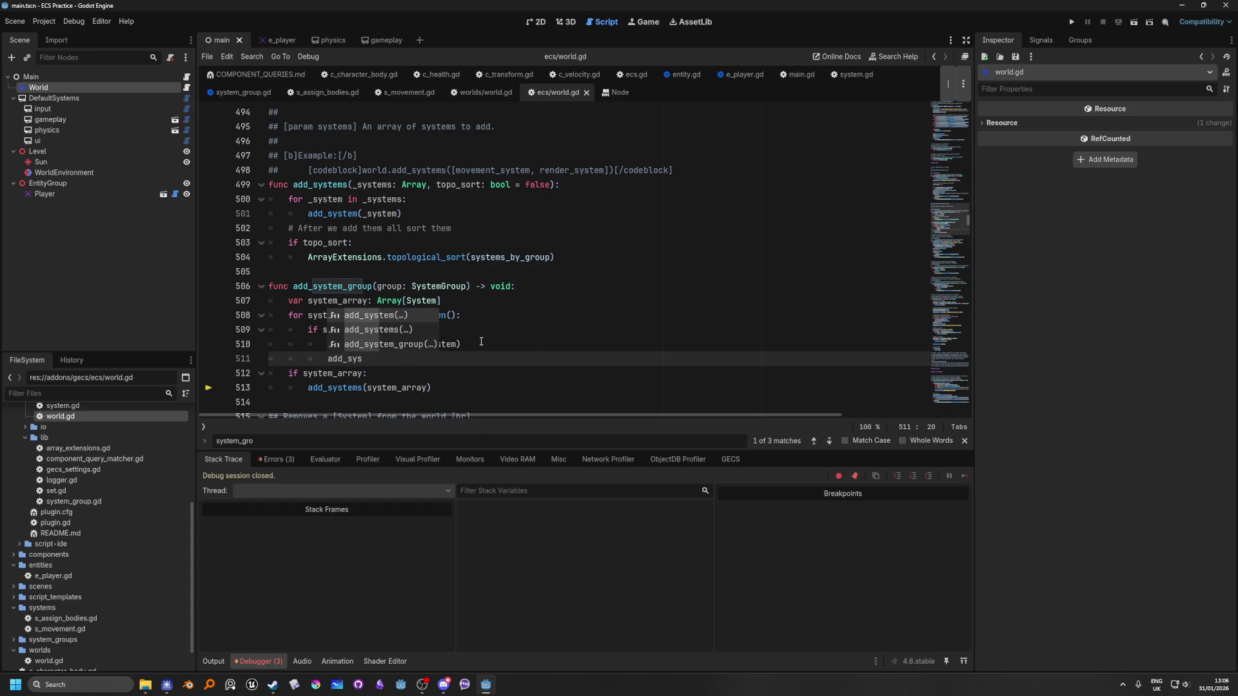
key(Return)
text(s)
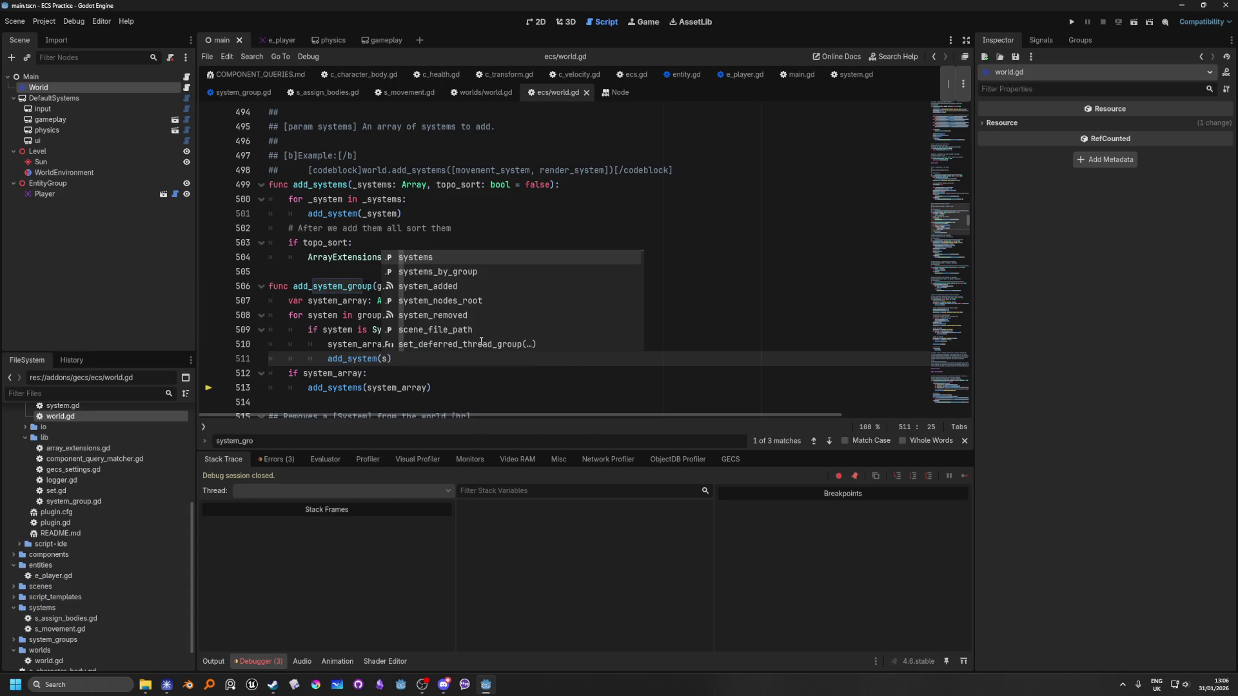
text(ys)
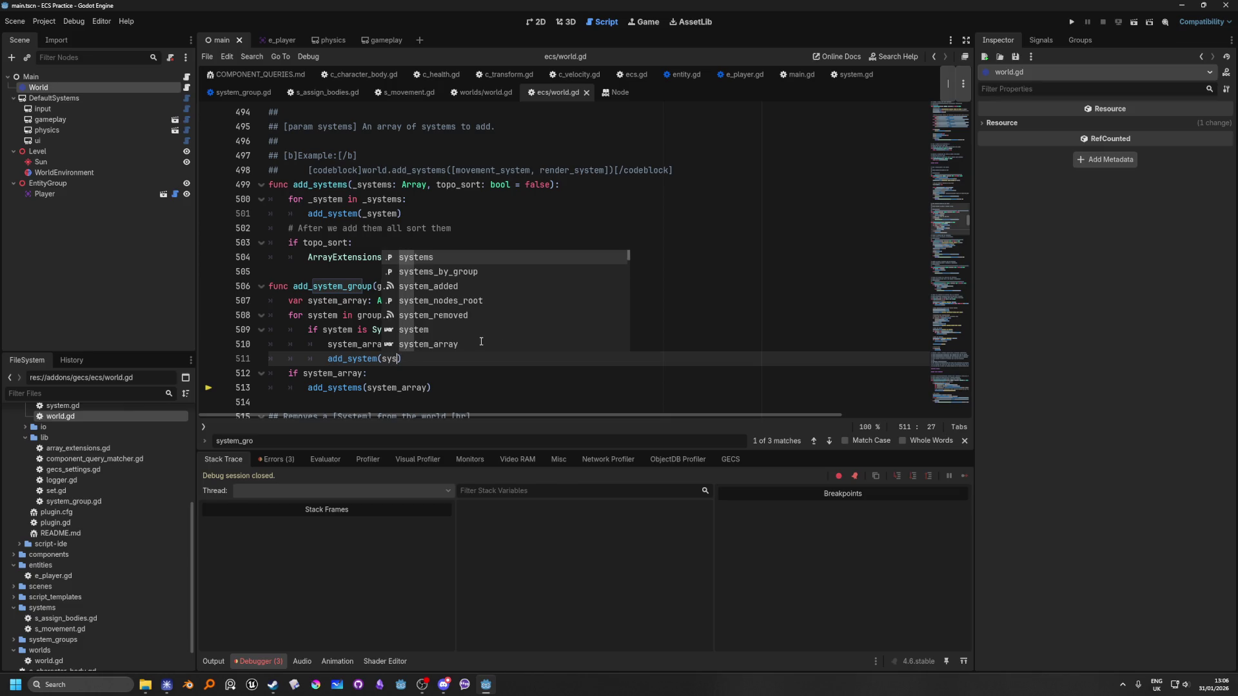
text(tem)
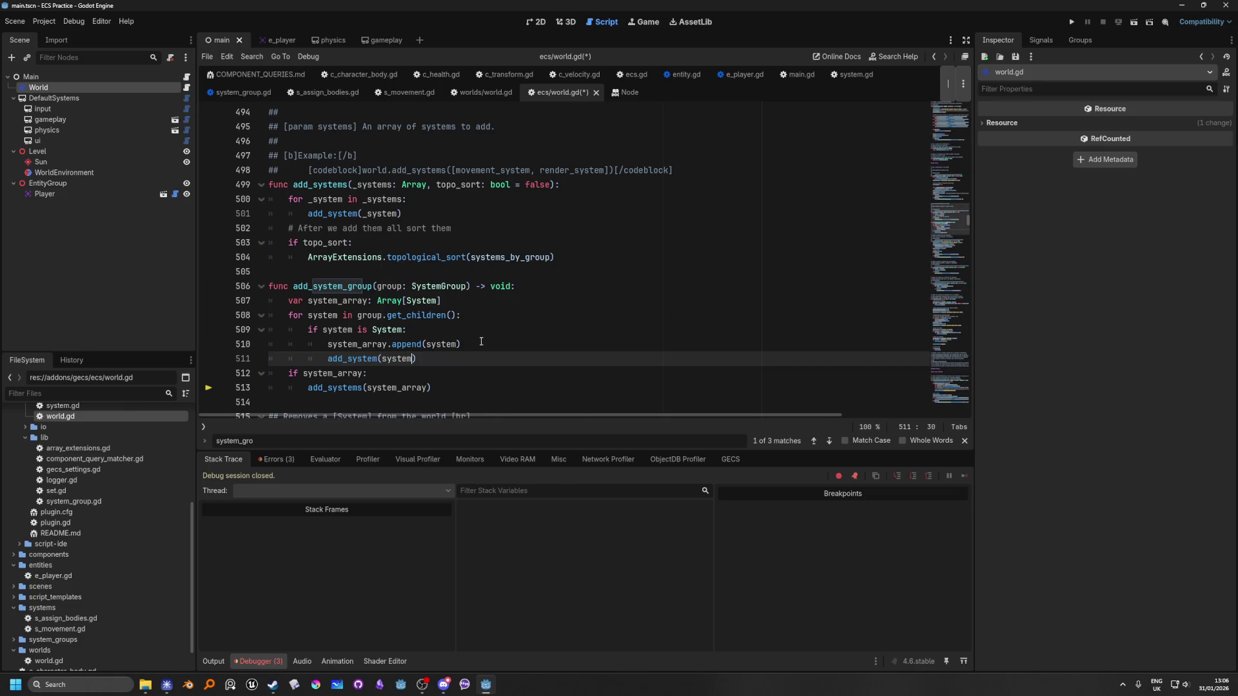
Delete the system_array.append(system) line and the if system_array / add_systems block, then run.
drag(478, 343, 201, 342)
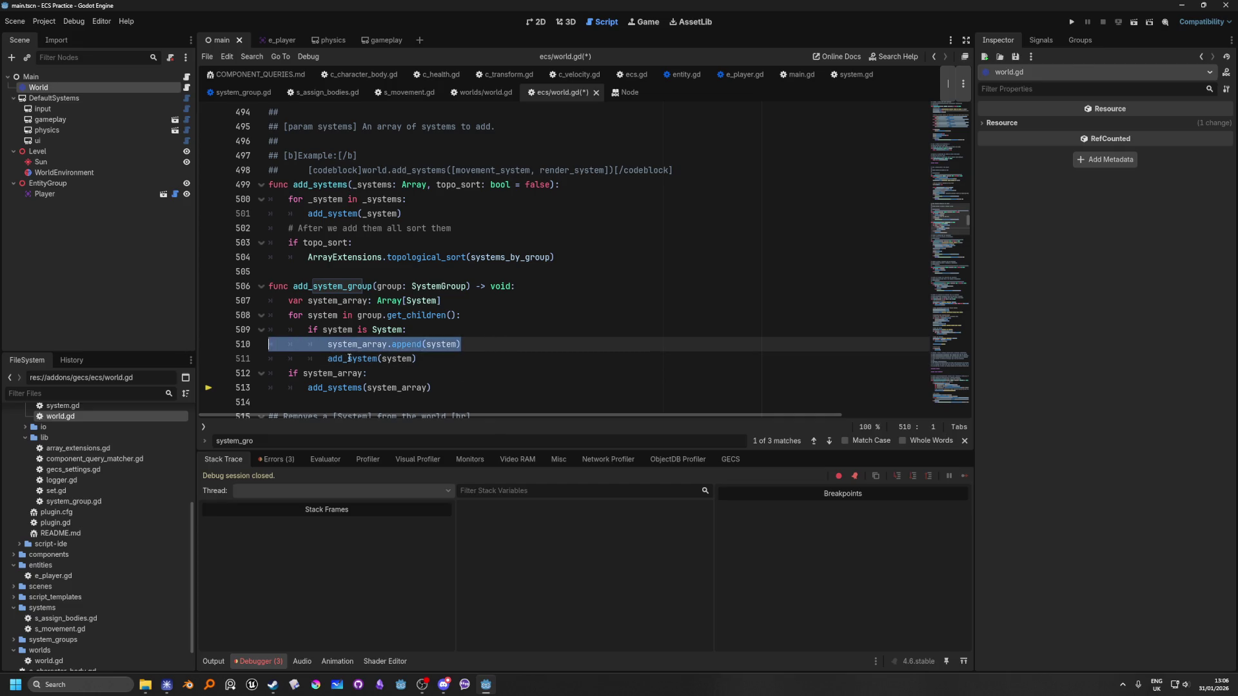
key(BackSpace)
key(BackSpace)
drag(454, 373, 416, 344)
key(BackSpace)
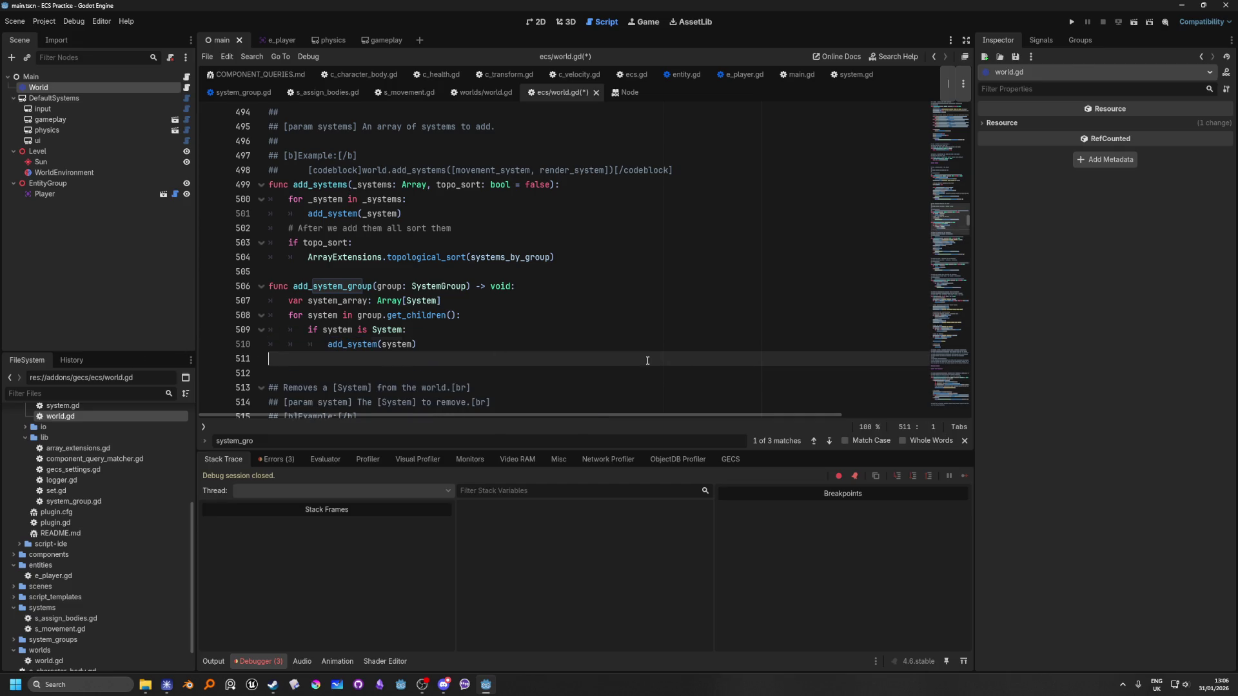
click(1073, 21)
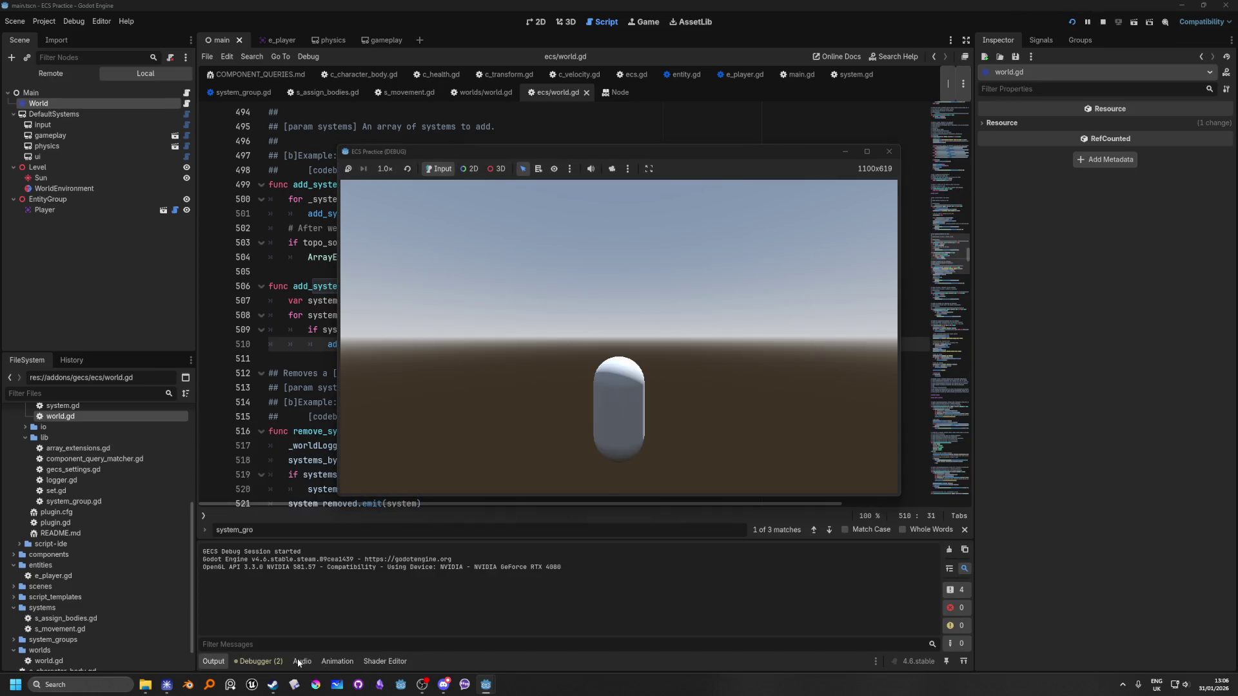
Check the GECS tab of the Debugger panel, then stop the running game.
click(253, 662)
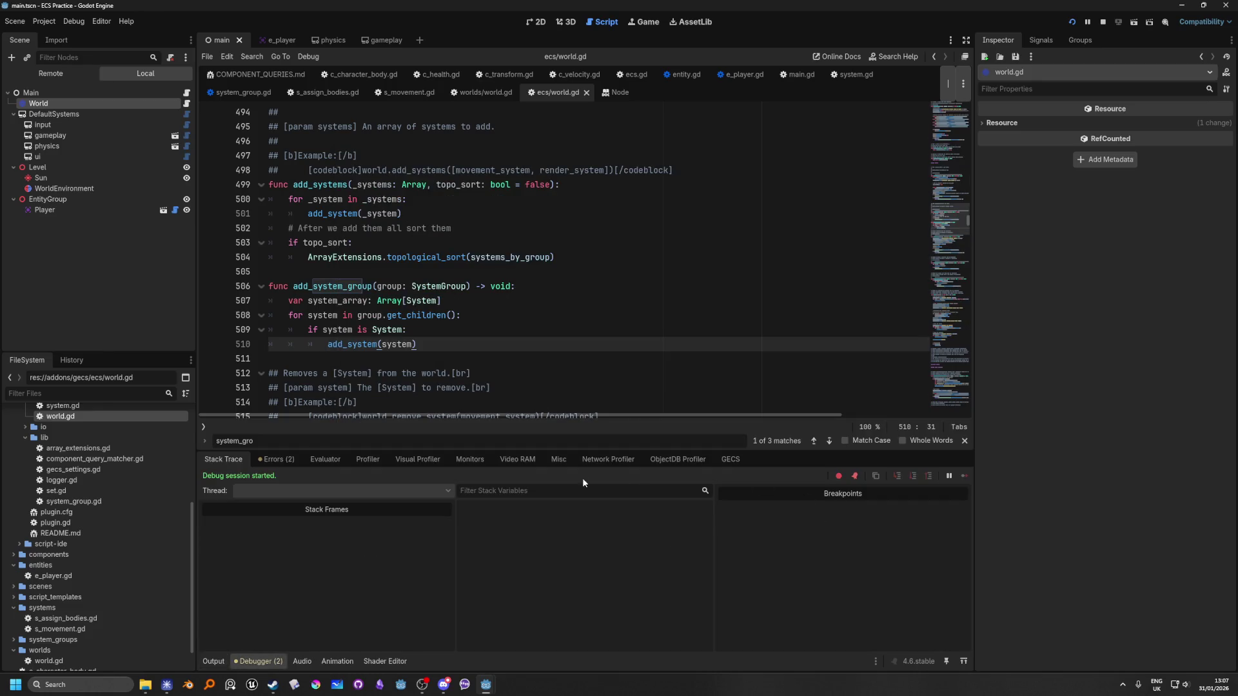
click(730, 459)
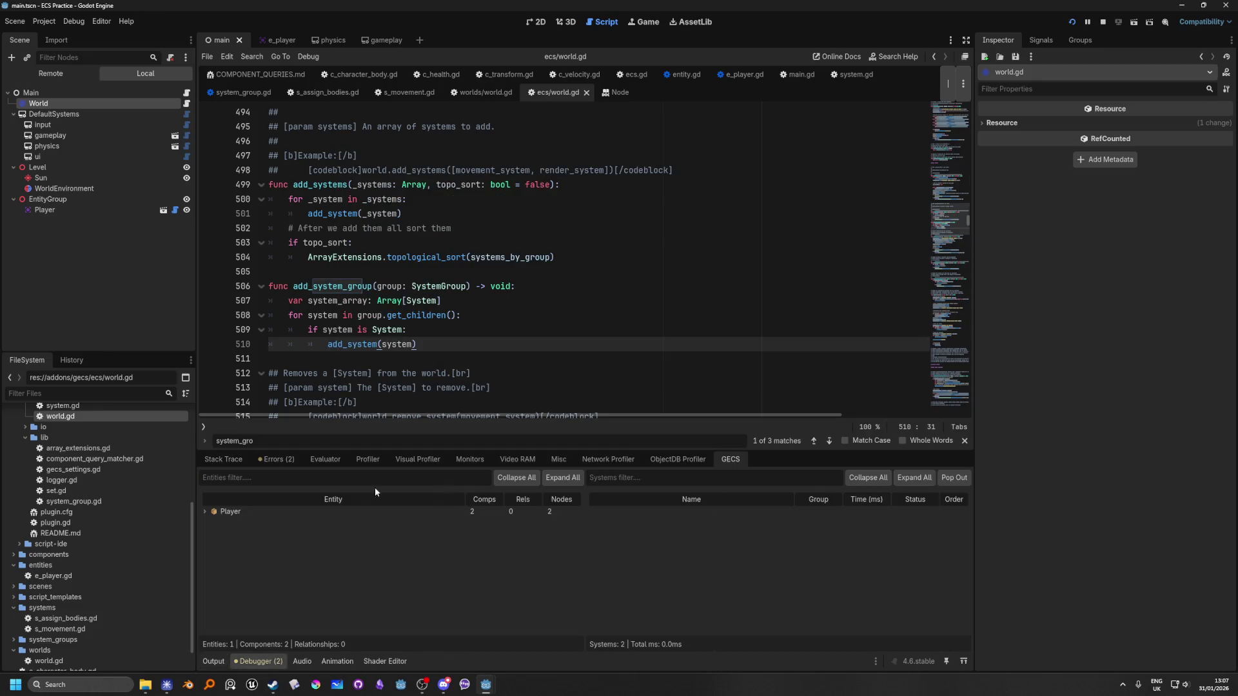
click(1102, 22)
Set a breakpoint on world.gd line 510, rerun with F5, and inspect the system object.
click(507, 317)
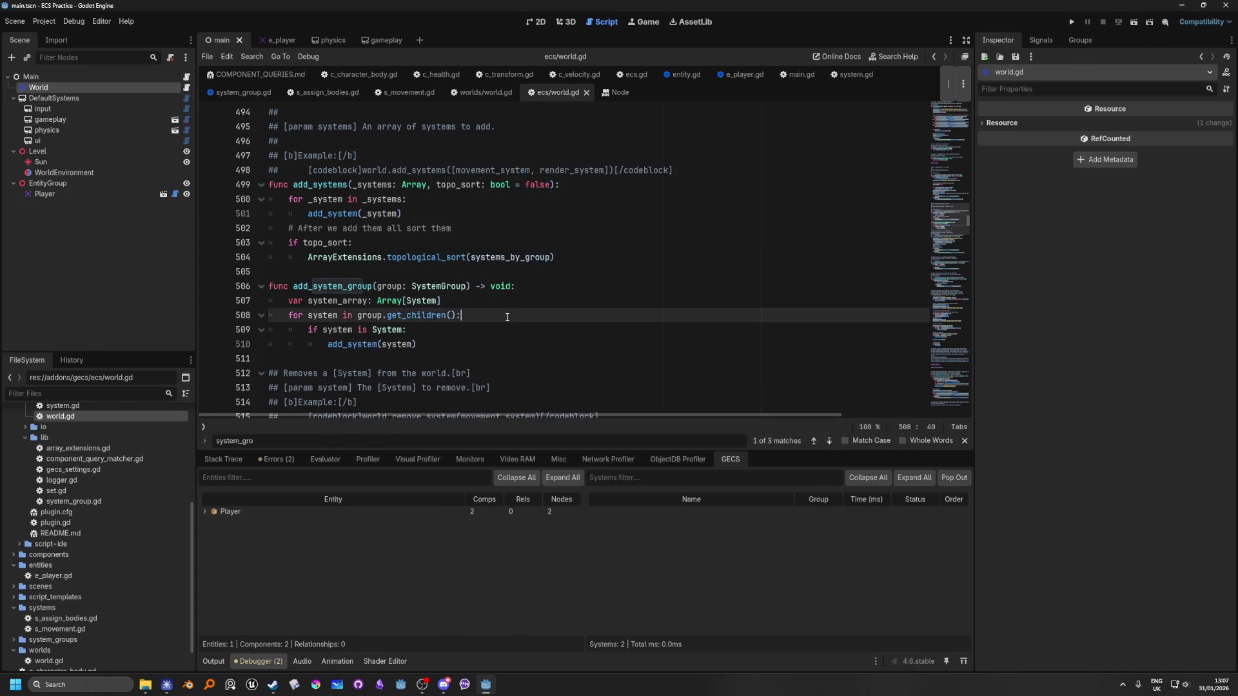
click(209, 344)
mouse_move(351, 349)
key(F5)
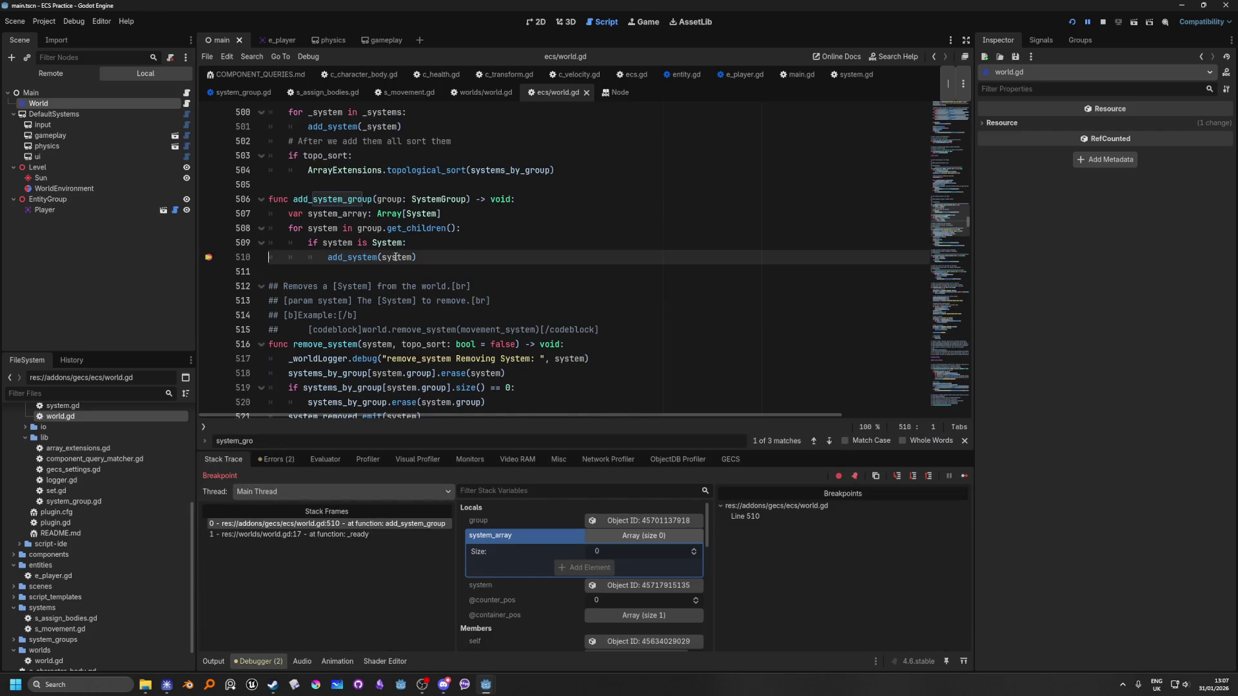
mouse_move(398, 259)
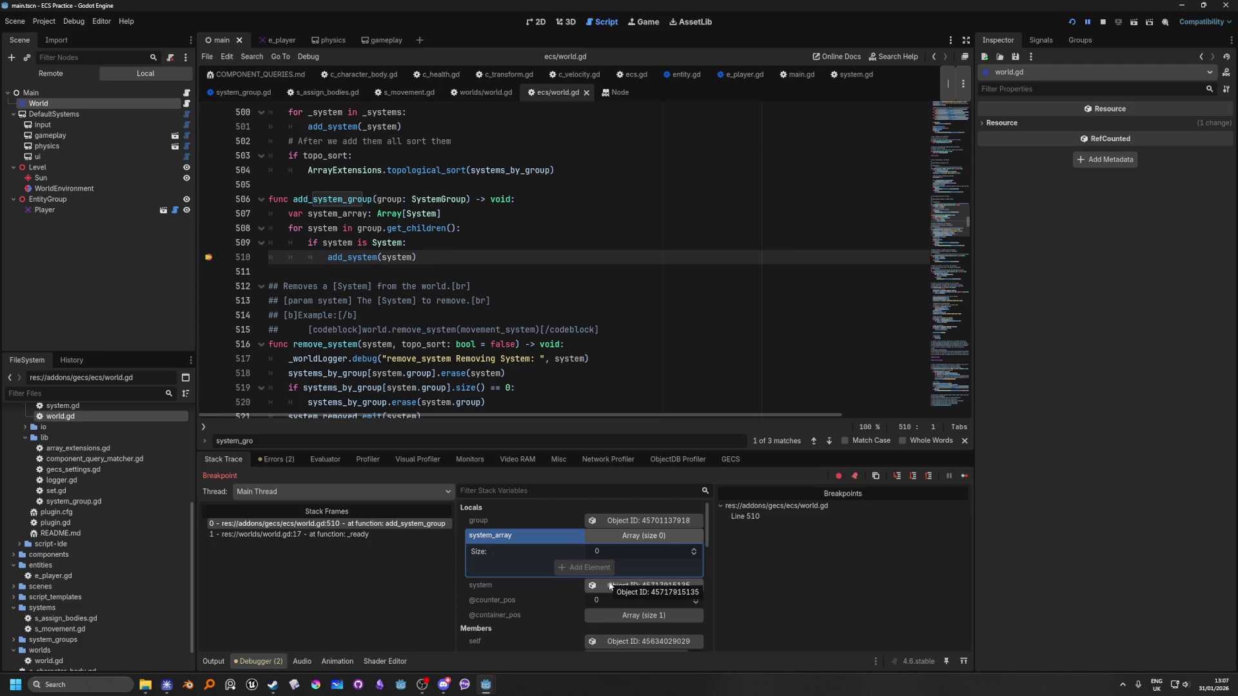
click(610, 585)
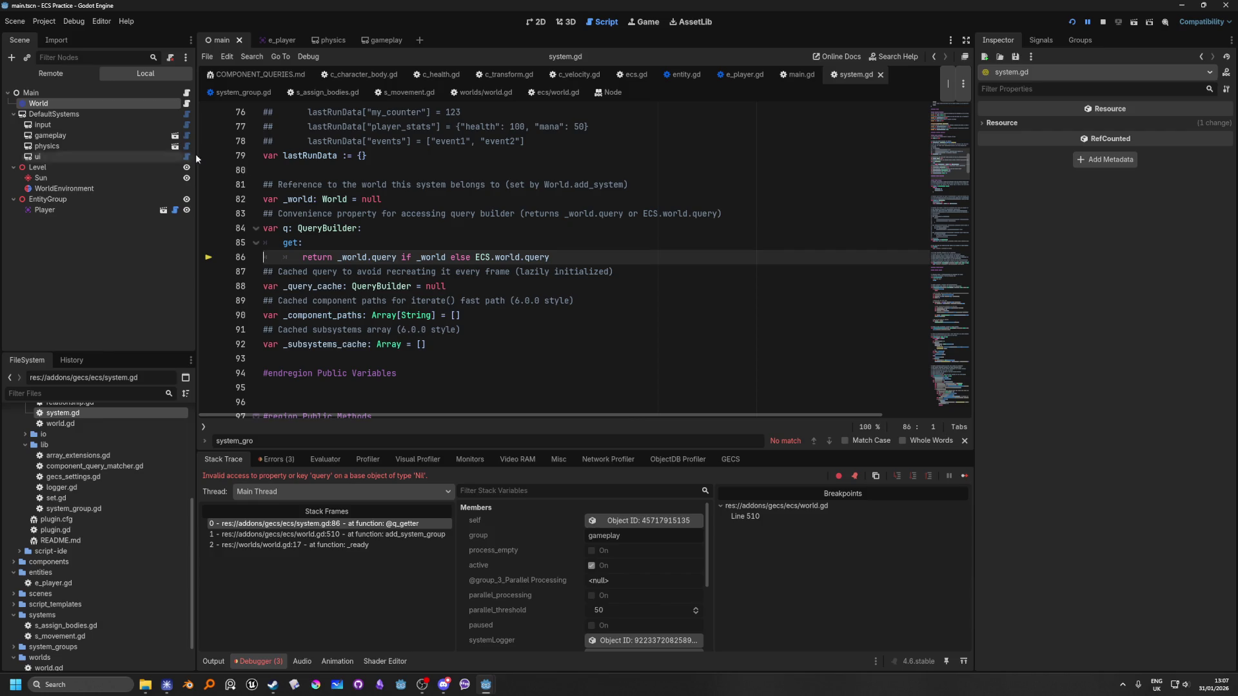
Compare the system.gd error frame with the world.gd caller frame in the Stack Trace.
scroll(544, 564, down, 4)
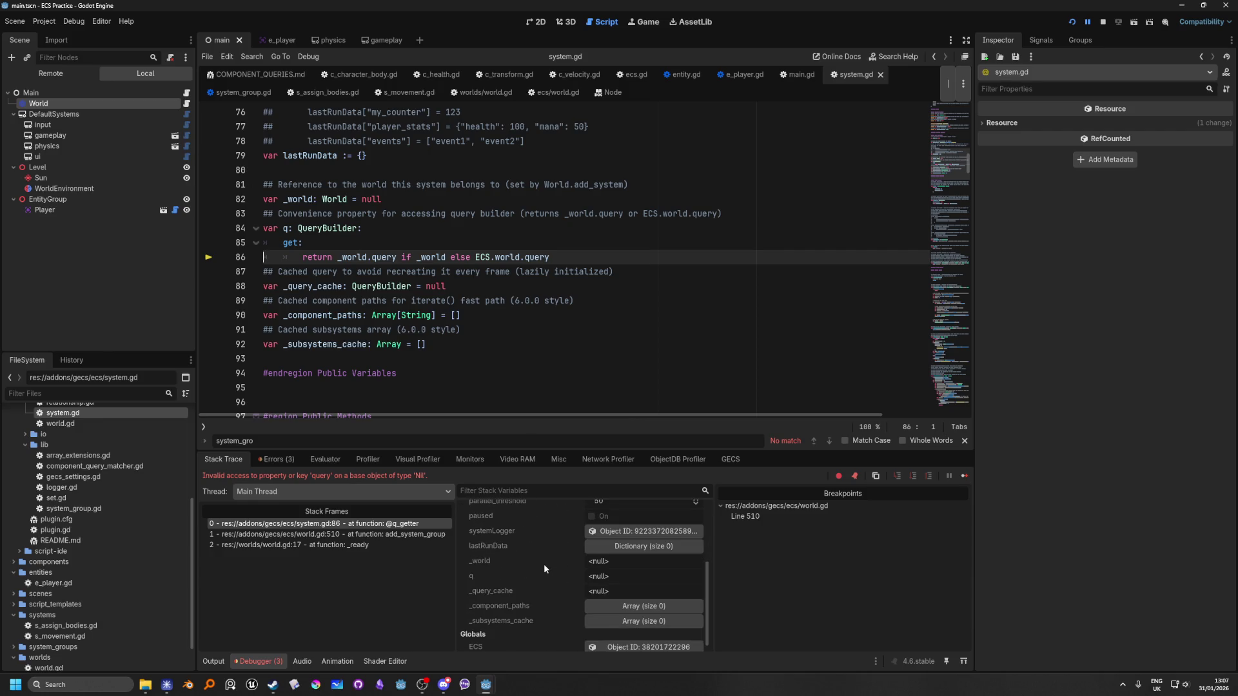
scroll(544, 564, down, 2)
scroll(544, 564, up, 6)
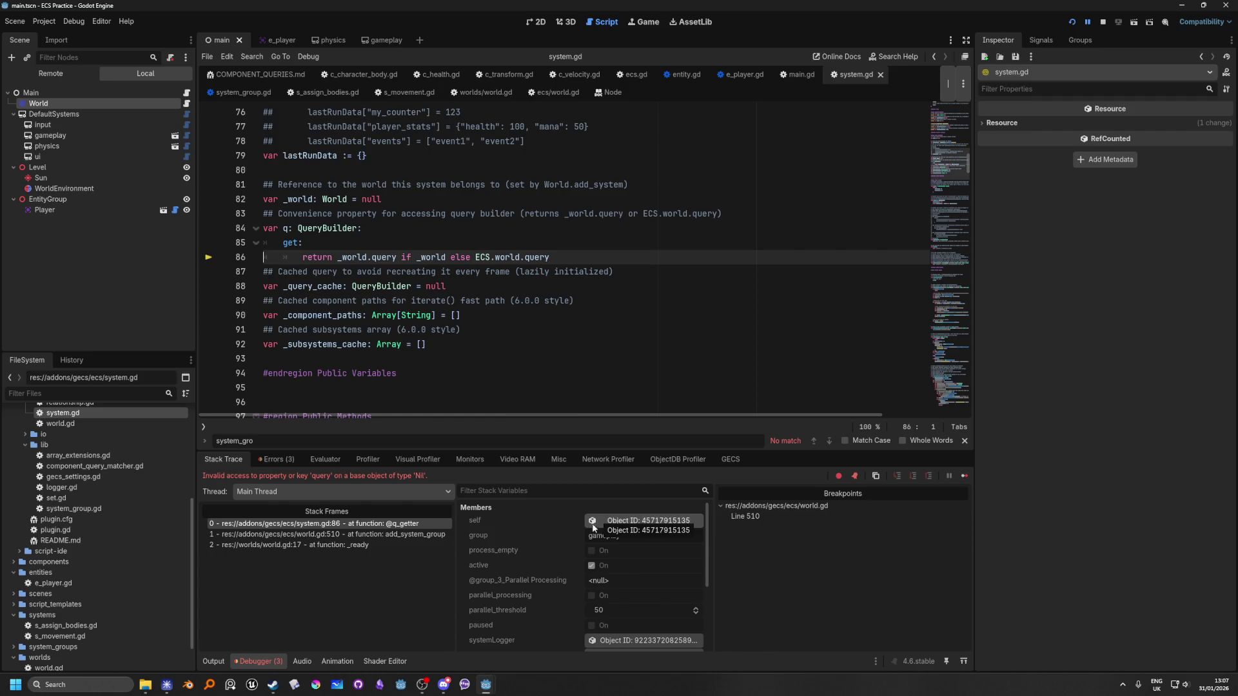
click(409, 540)
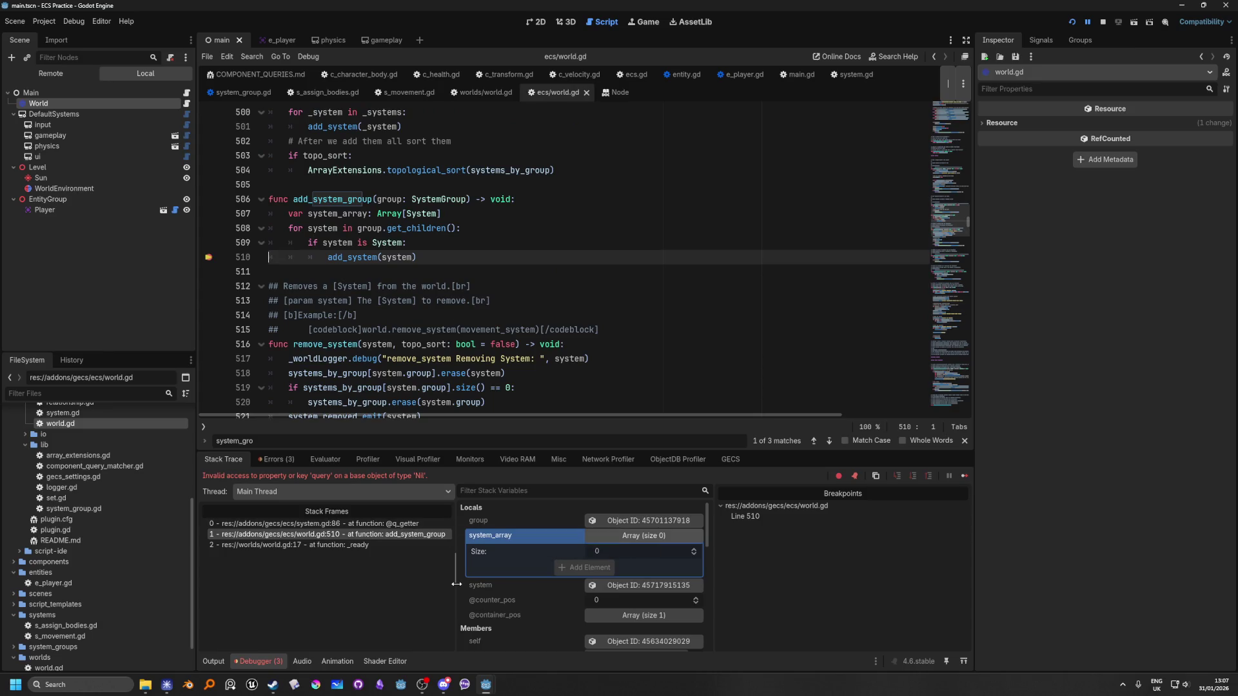
click(413, 530)
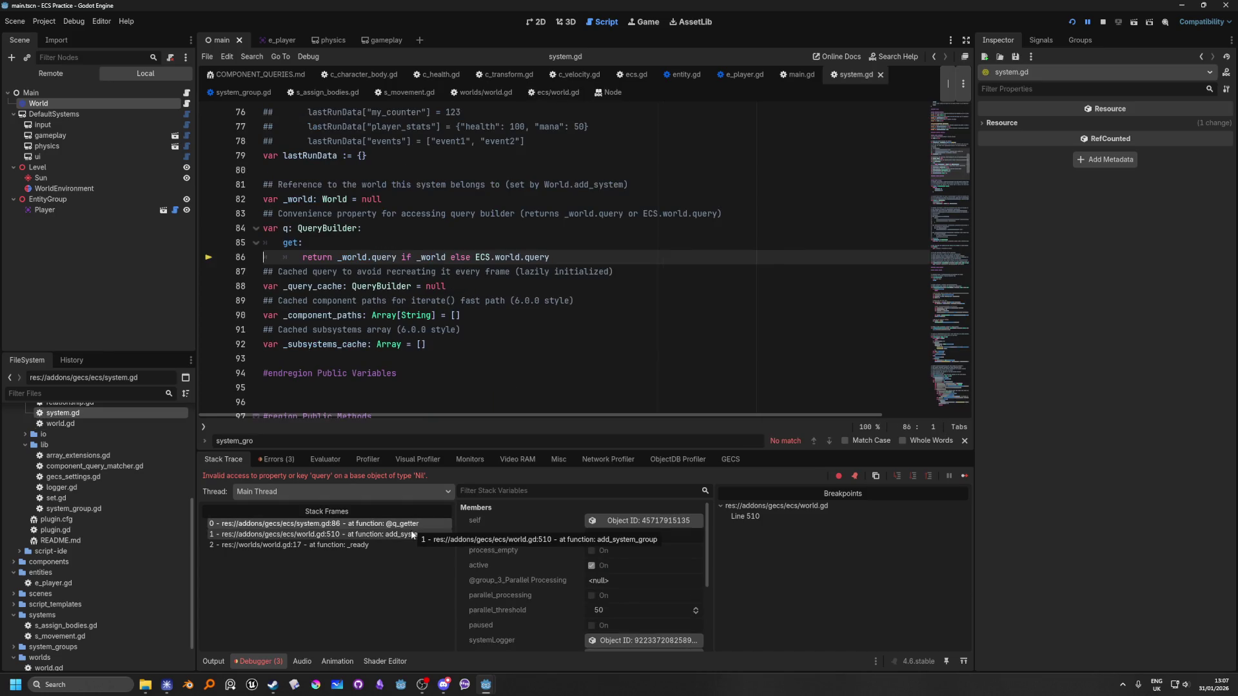
click(413, 535)
Show the Debugger's Errors list with the unused-parameter warnings and the Nil 'query' error.
scroll(558, 591, down, 2)
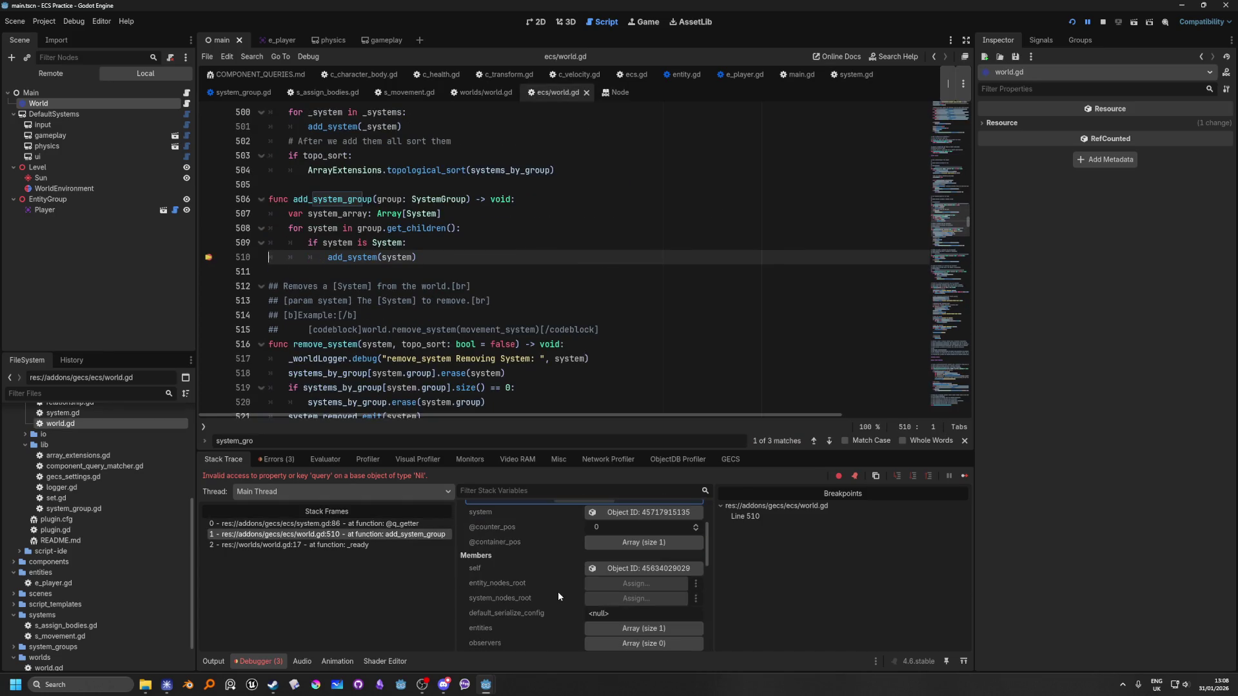
scroll(559, 591, up, 1)
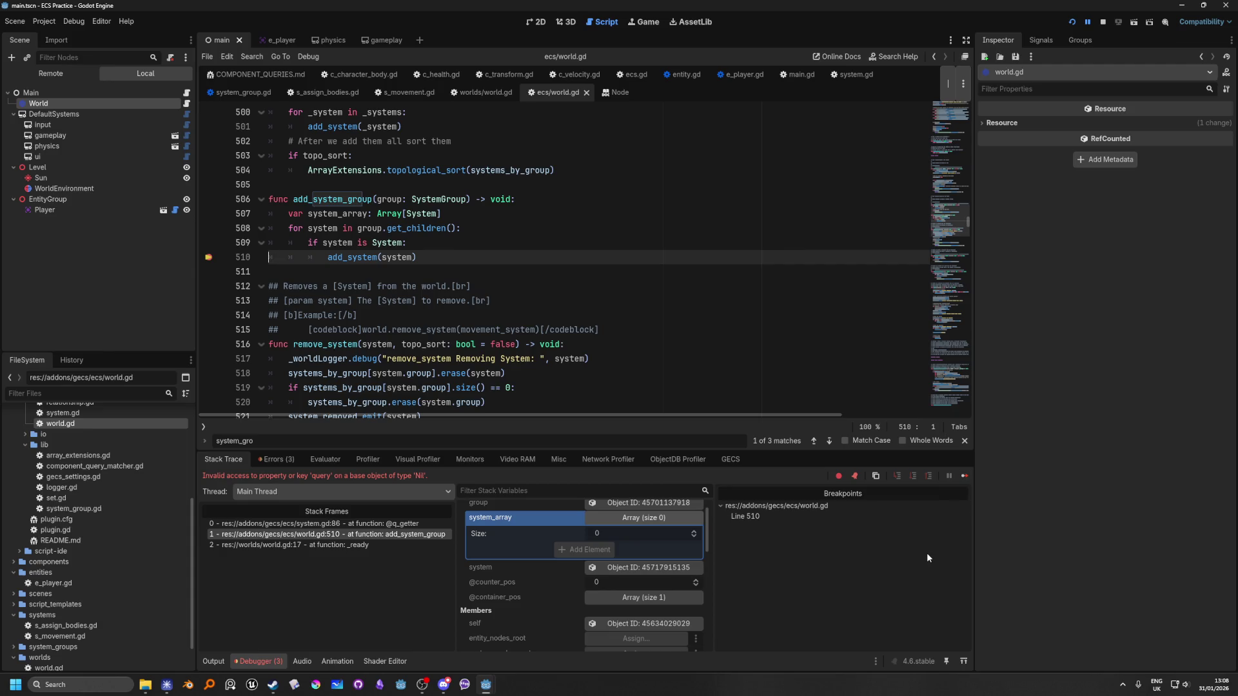
click(280, 462)
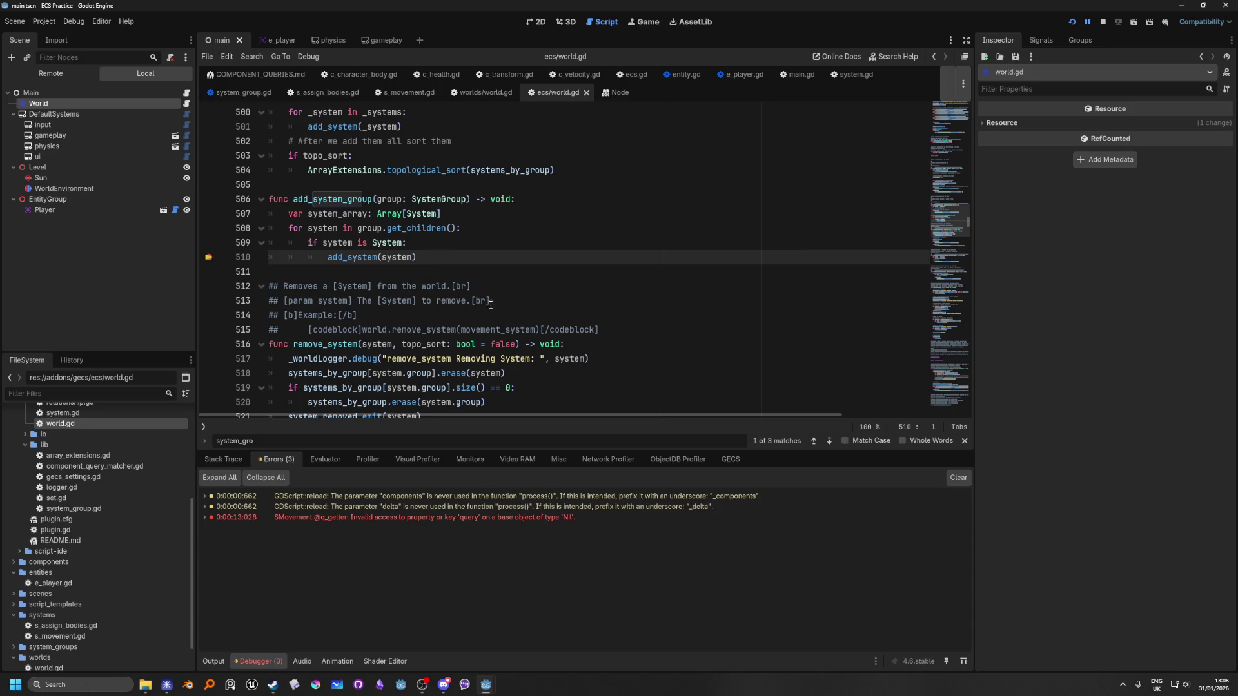
Stop the paused debug run and close the add_system documentation popup.
click(1103, 23)
scroll(213, 348, up, 2)
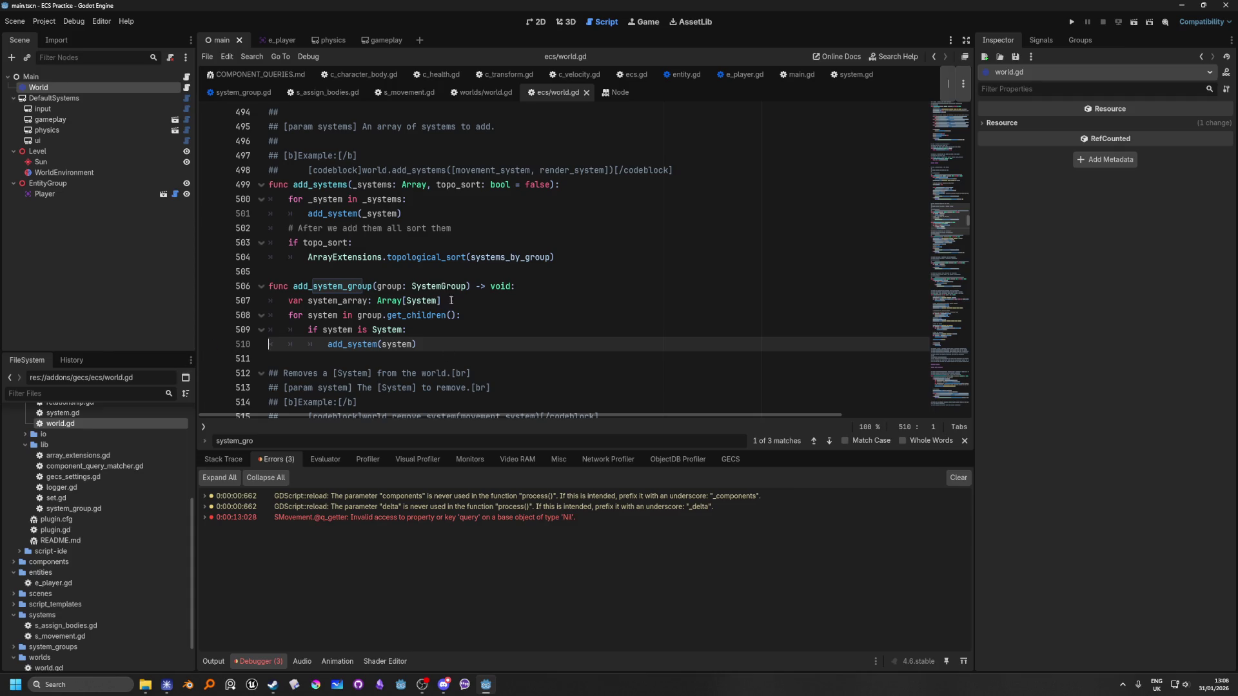
scroll(587, 345, up, 7)
scroll(588, 345, down, 8)
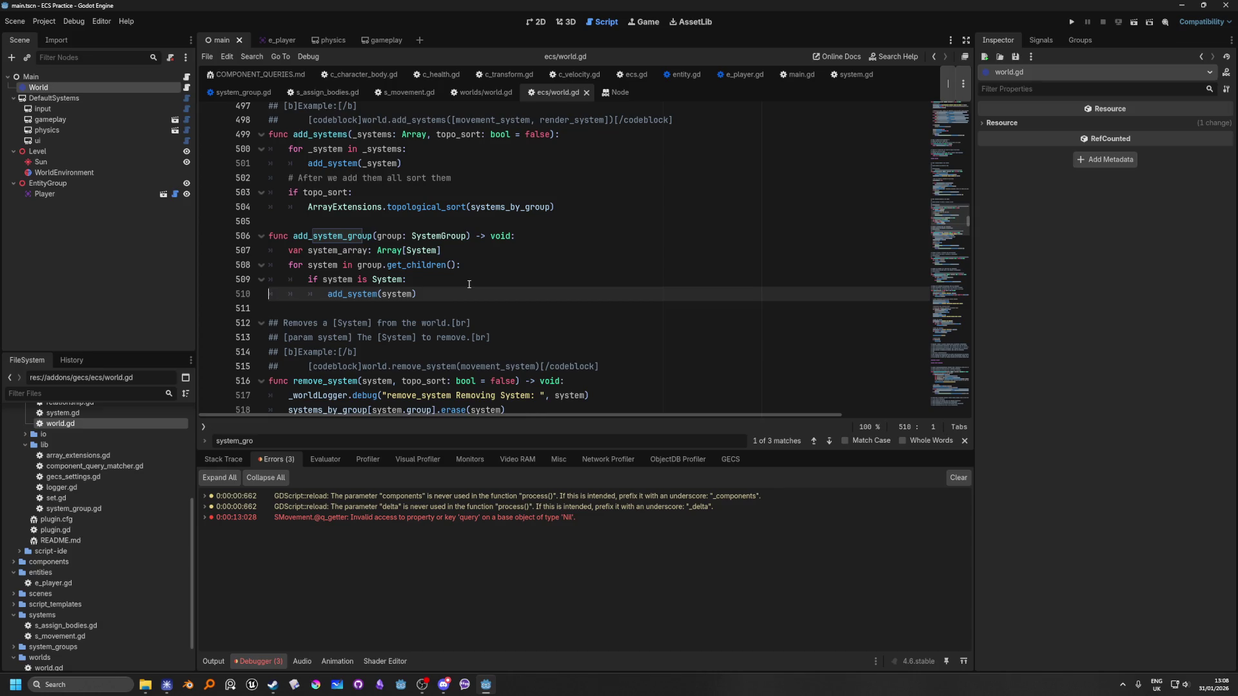
scroll(469, 284, up, 1)
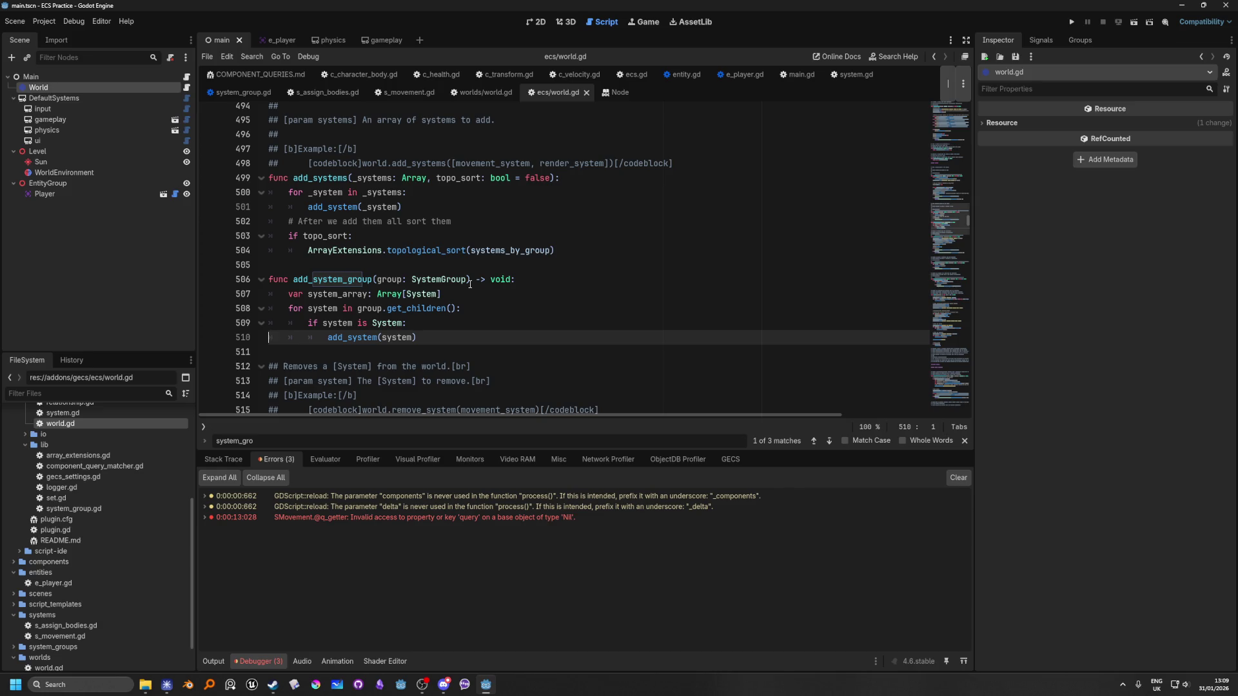
scroll(707, 324, down, 5)
scroll(464, 352, up, 5)
mouse_move(326, 207)
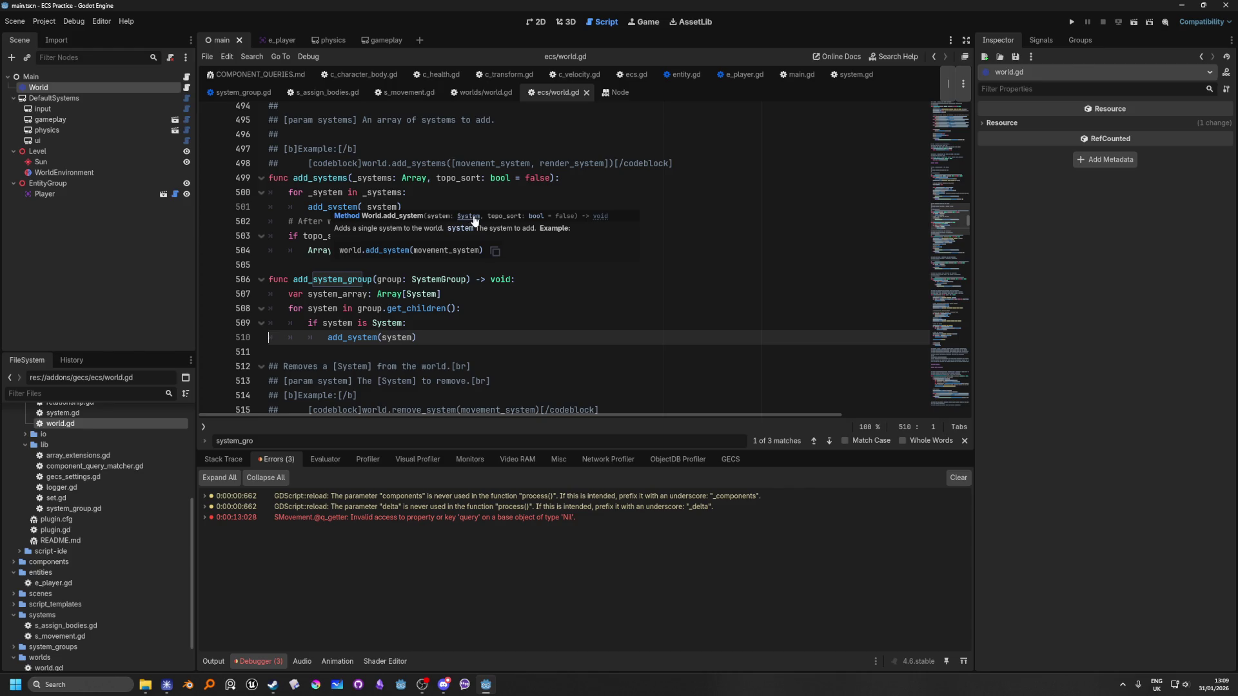
click(778, 265)
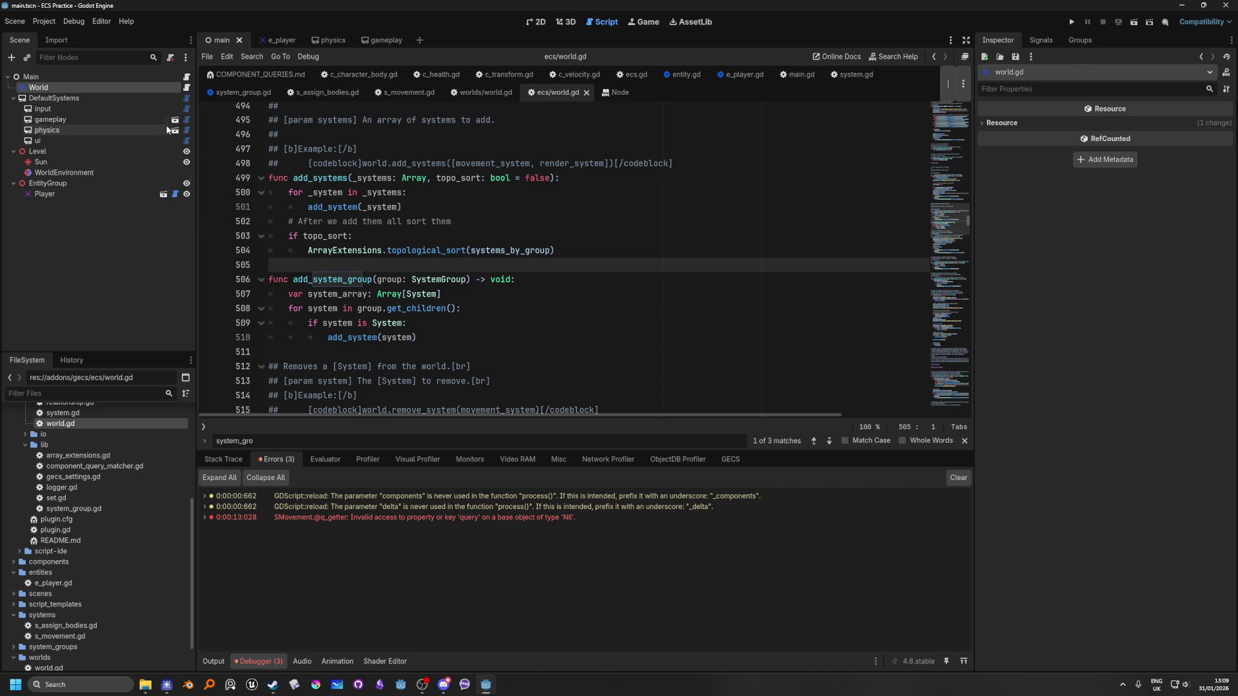
Review the gameplay system group, SMovement, e_player and main scenes plus the Player, Main and World scripts.
click(176, 122)
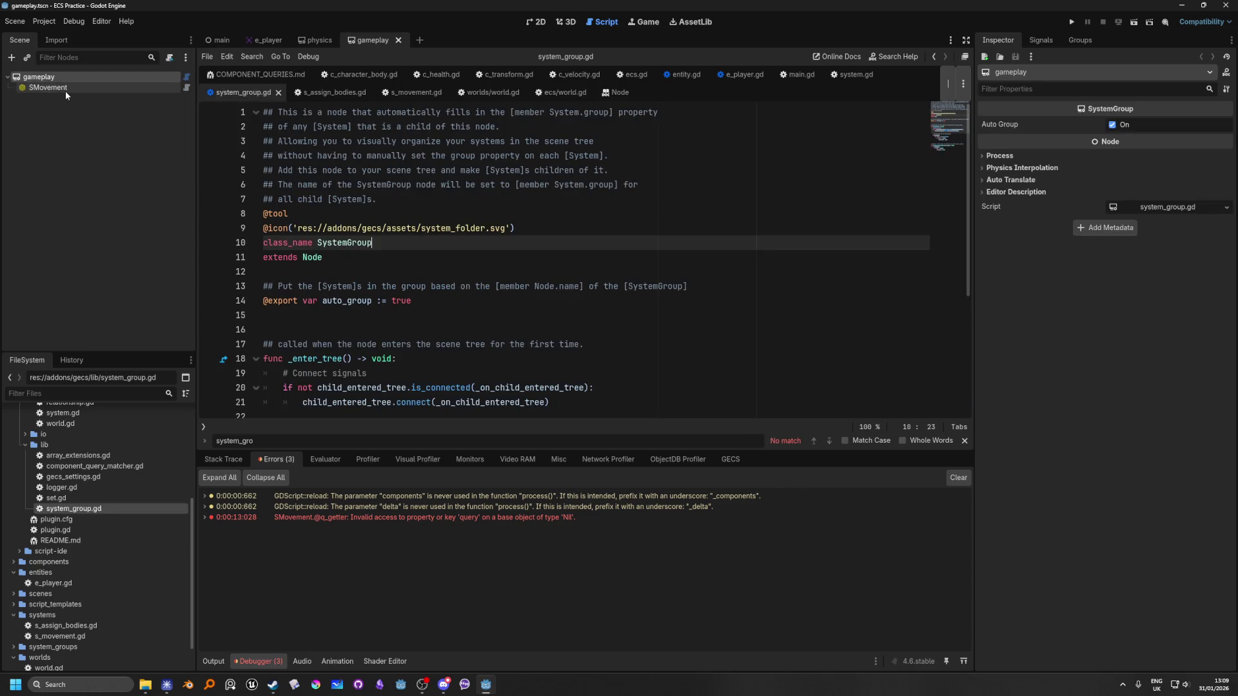
click(63, 88)
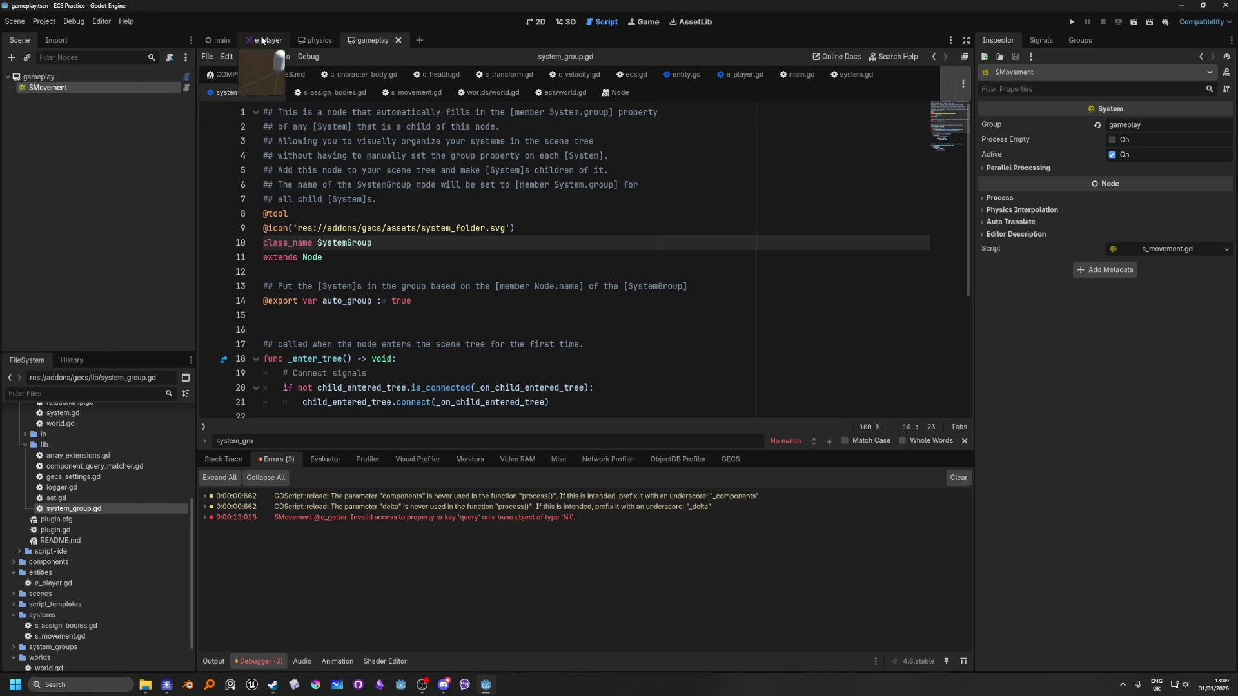
click(262, 40)
click(218, 40)
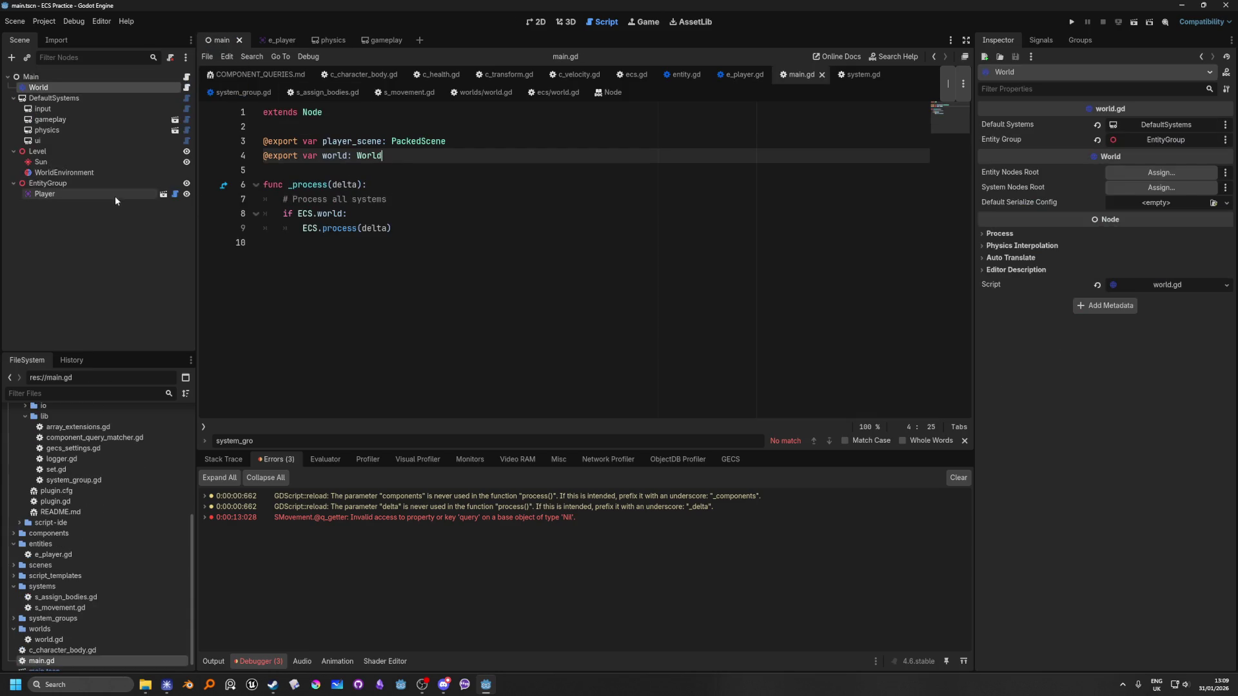
click(172, 194)
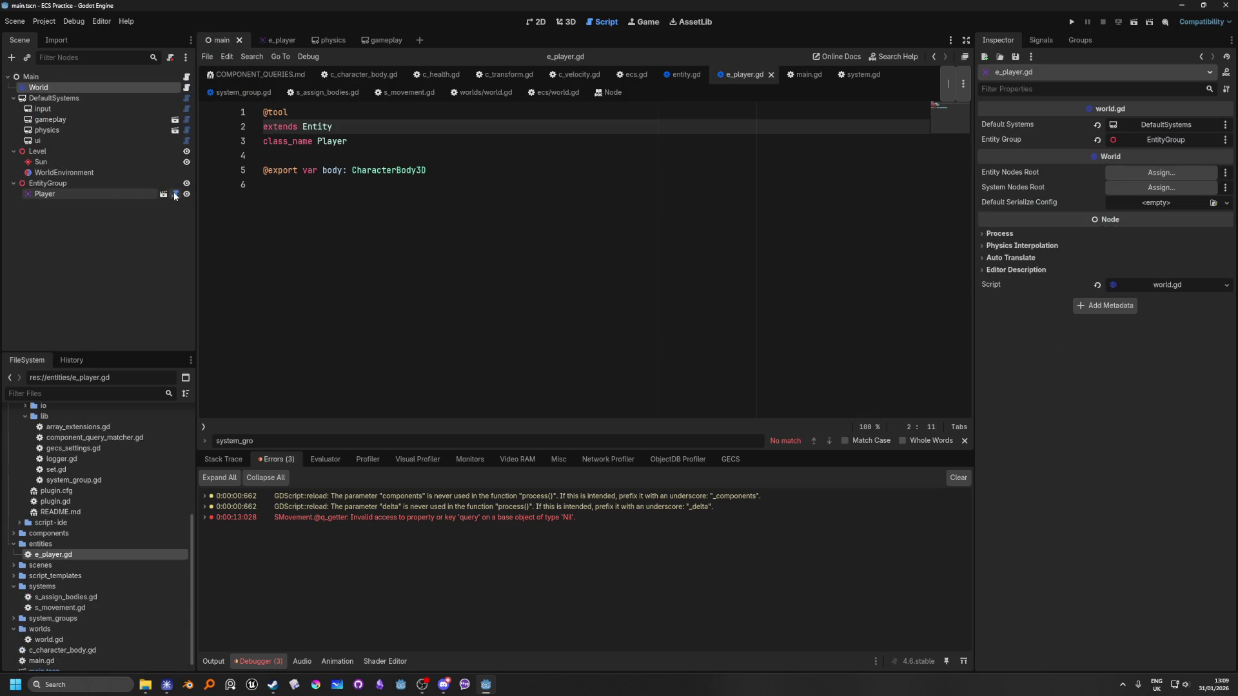
click(187, 77)
click(186, 87)
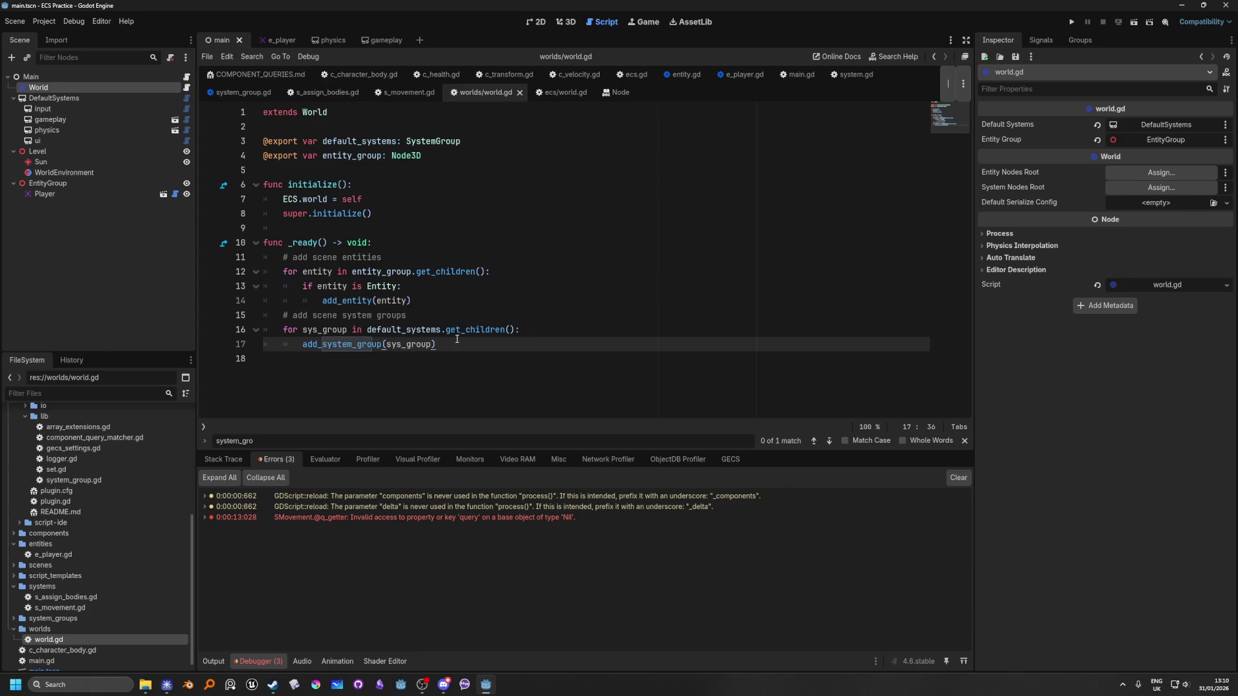
Ctrl+click add_system_group on line 16 of worlds/world.gd to go to its definition.
mouse_move(498, 334)
click(534, 327)
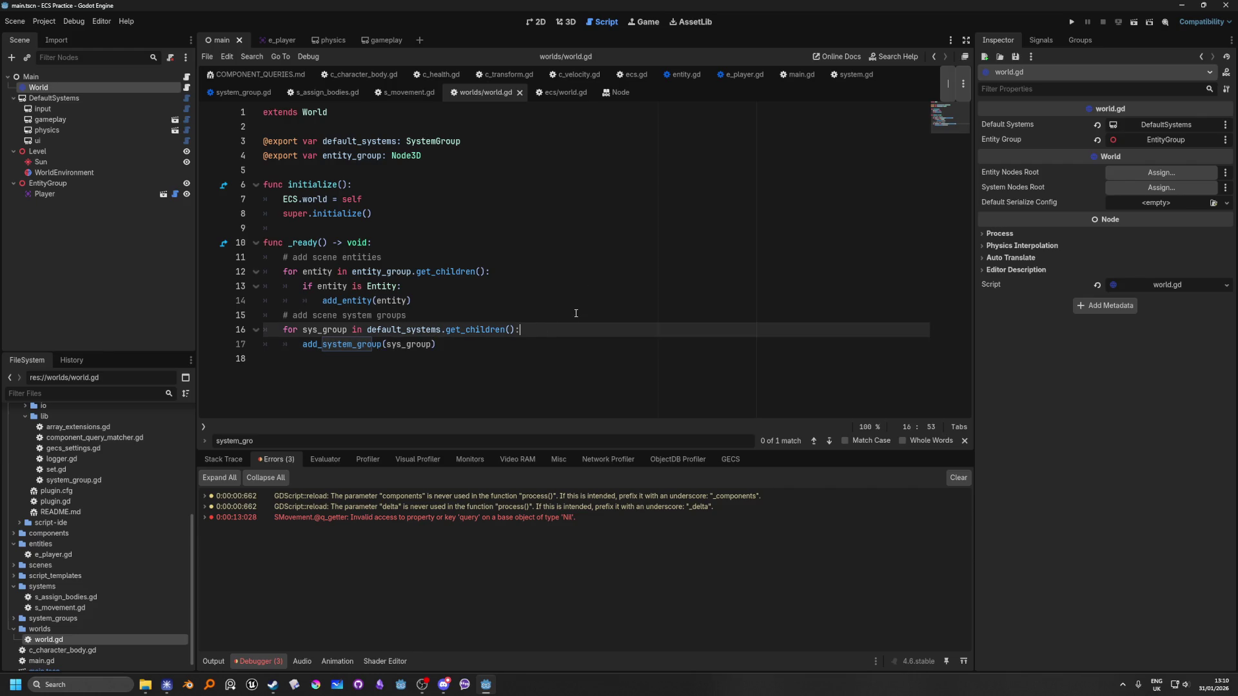
ctrl+click(345, 343)
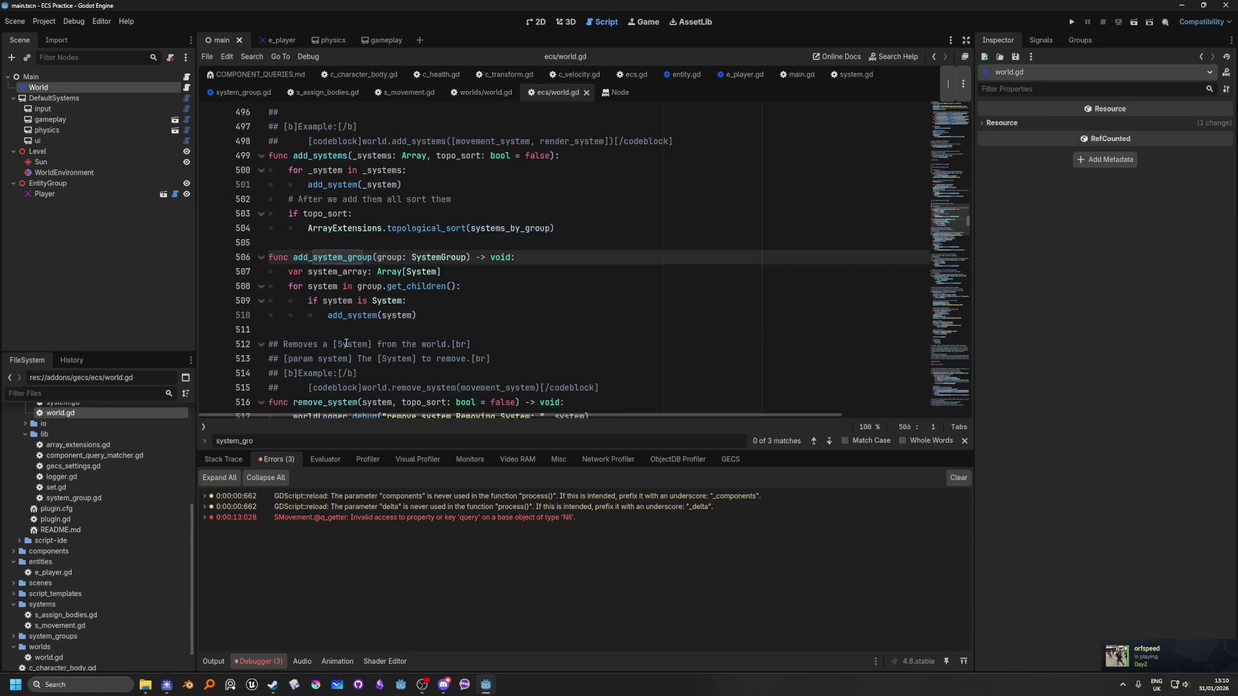
Add print(system.name) before add_system(system), test-run the project, then reopen worlds/world.gd.
click(516, 306)
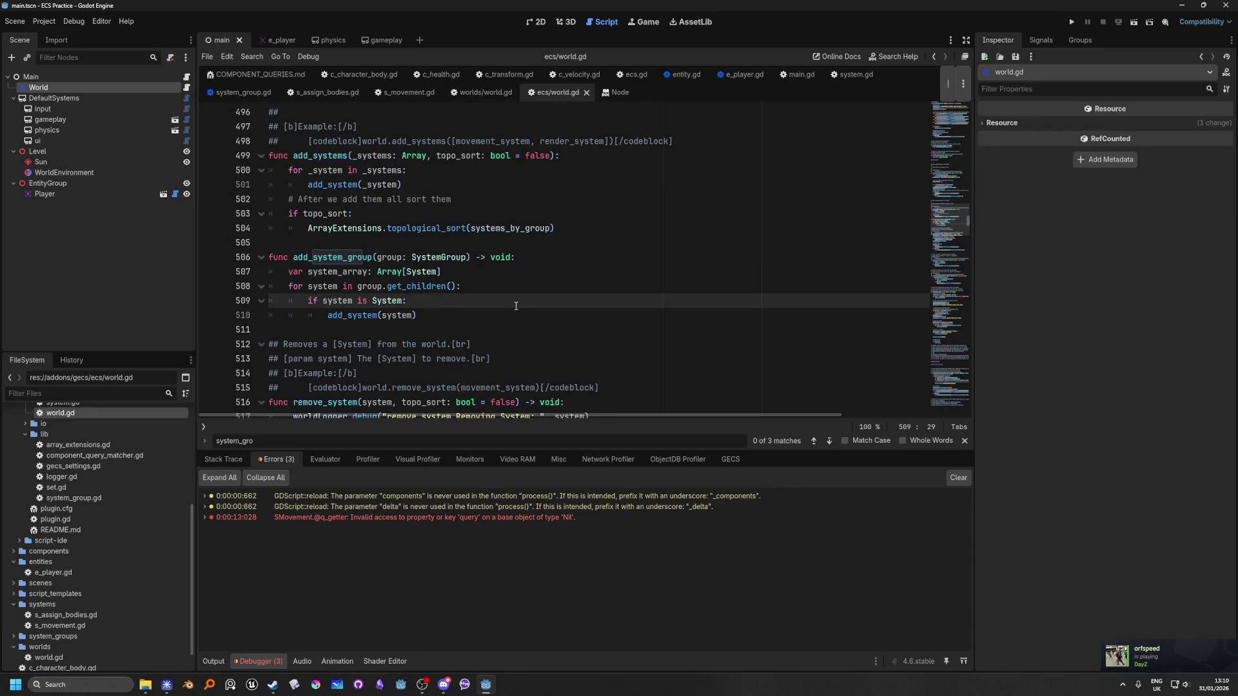
key(Return)
text(print)
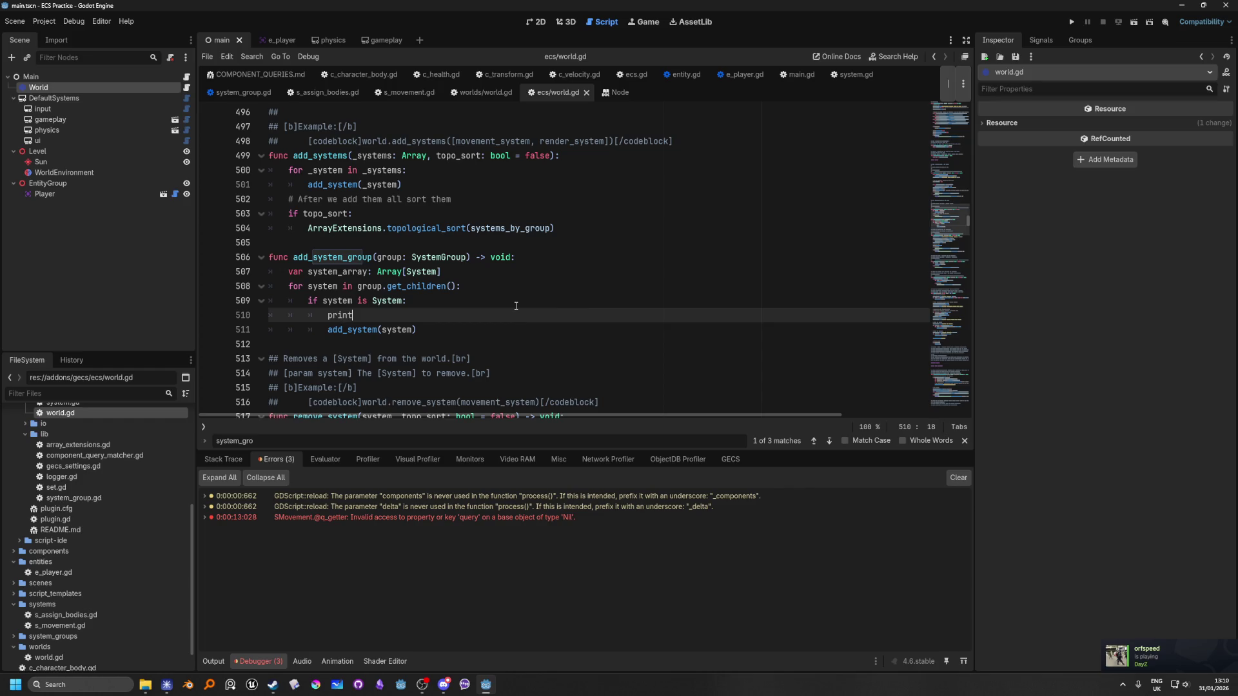
text((system)
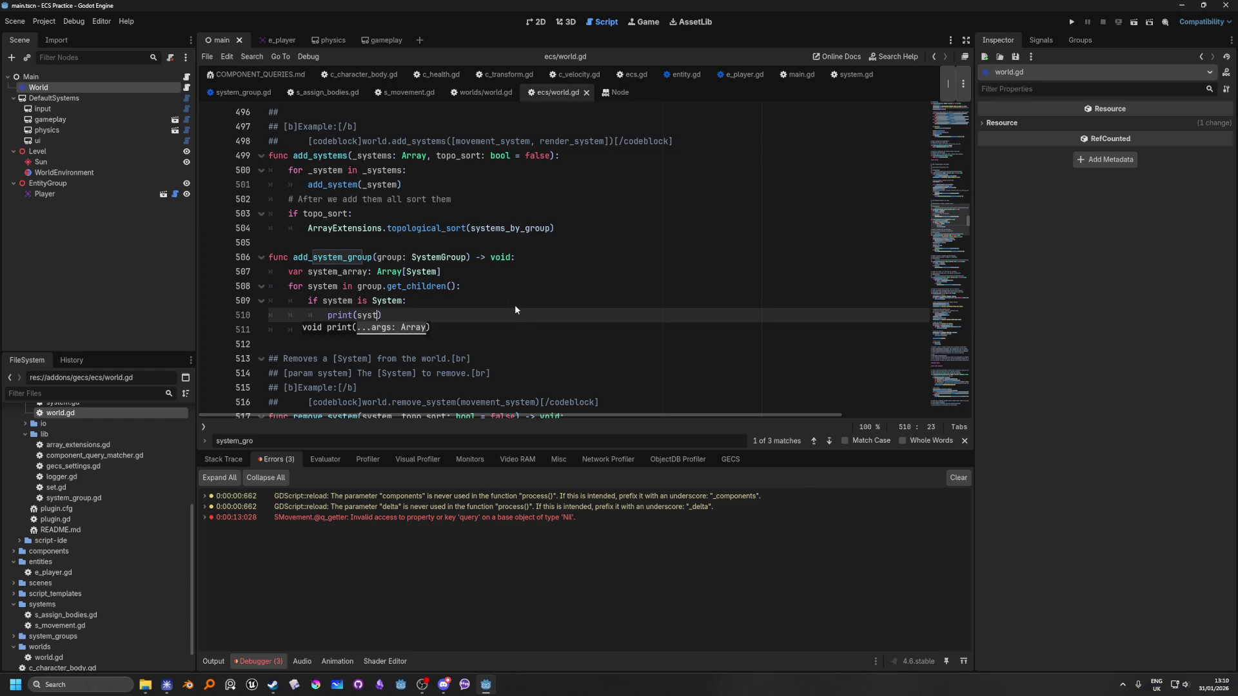
text(.name)
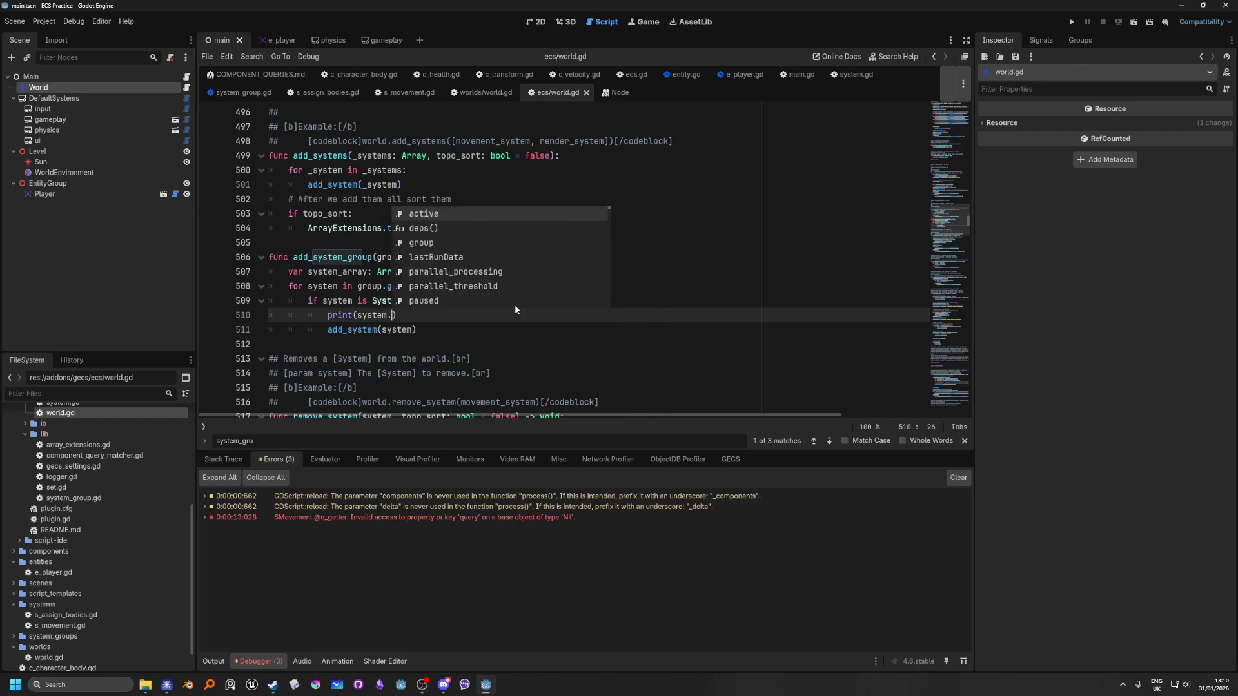
click(710, 193)
key(F5)
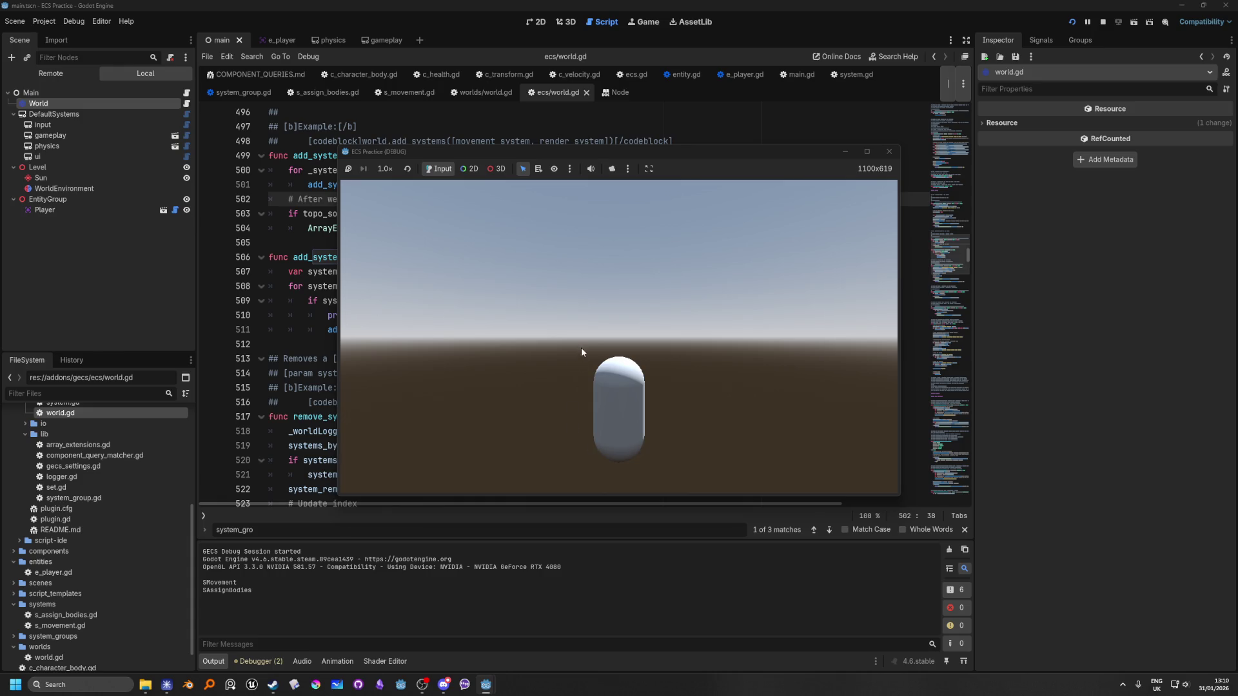
click(890, 150)
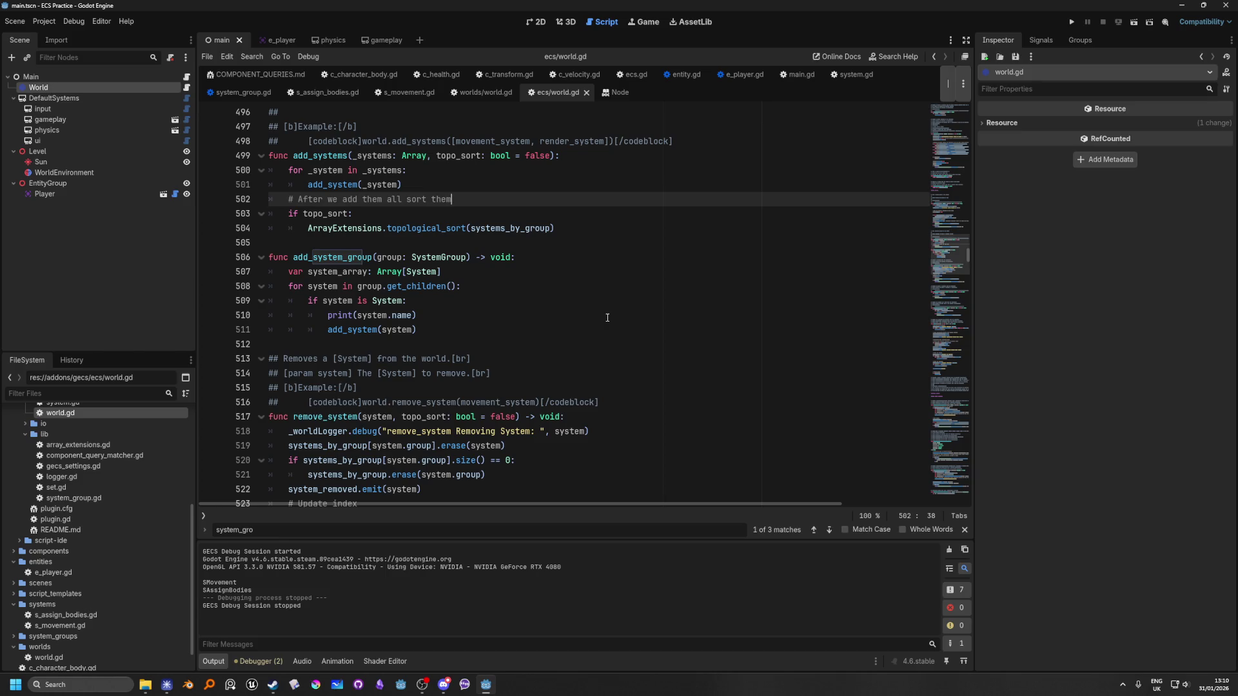
click(187, 87)
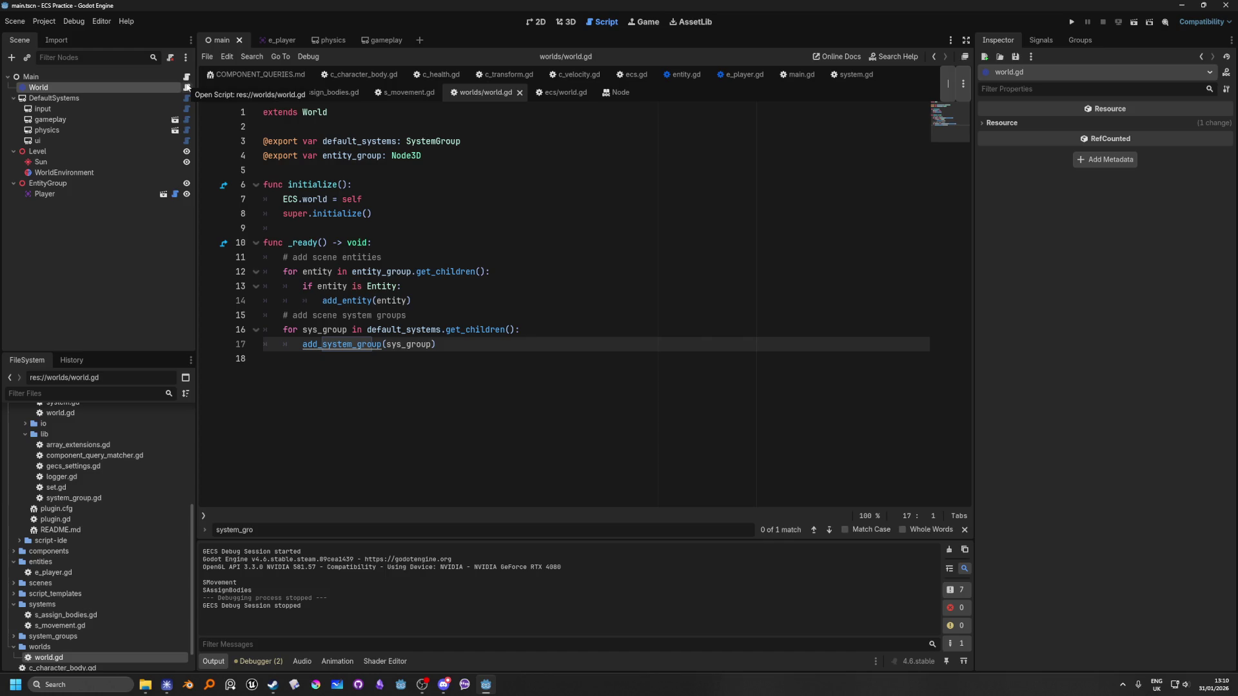
In main.gd, add a _ready() function that calls print(ECS.world).
click(186, 76)
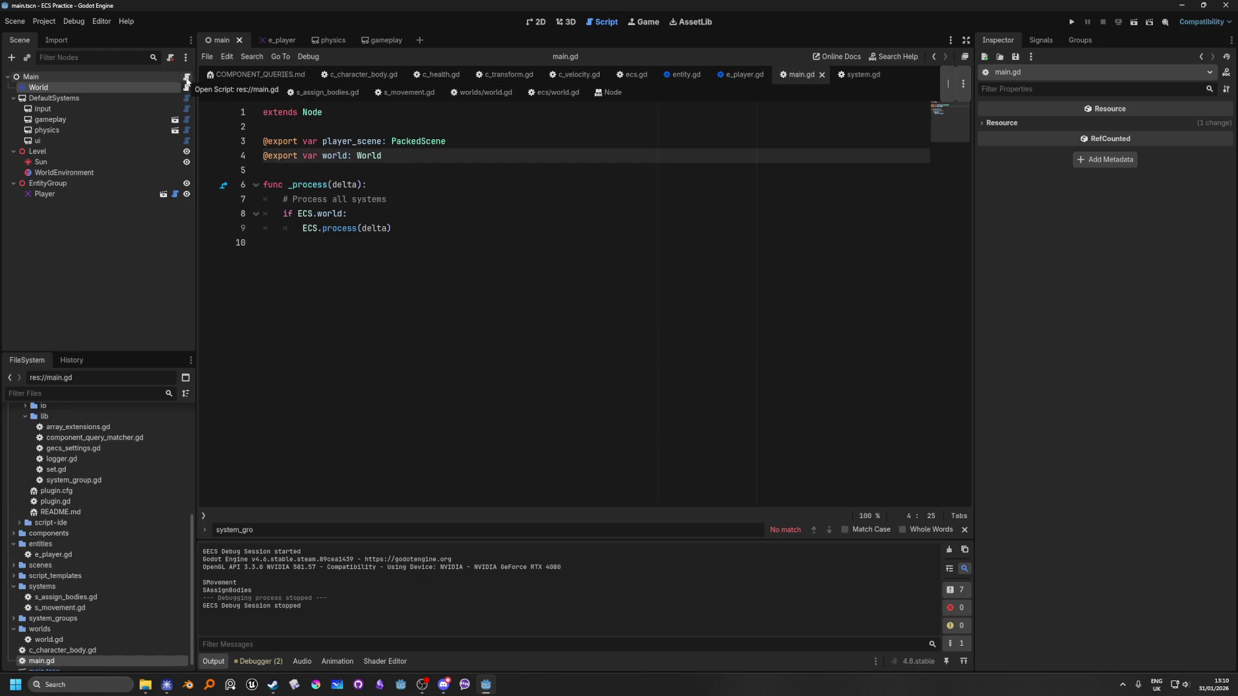
mouse_move(331, 229)
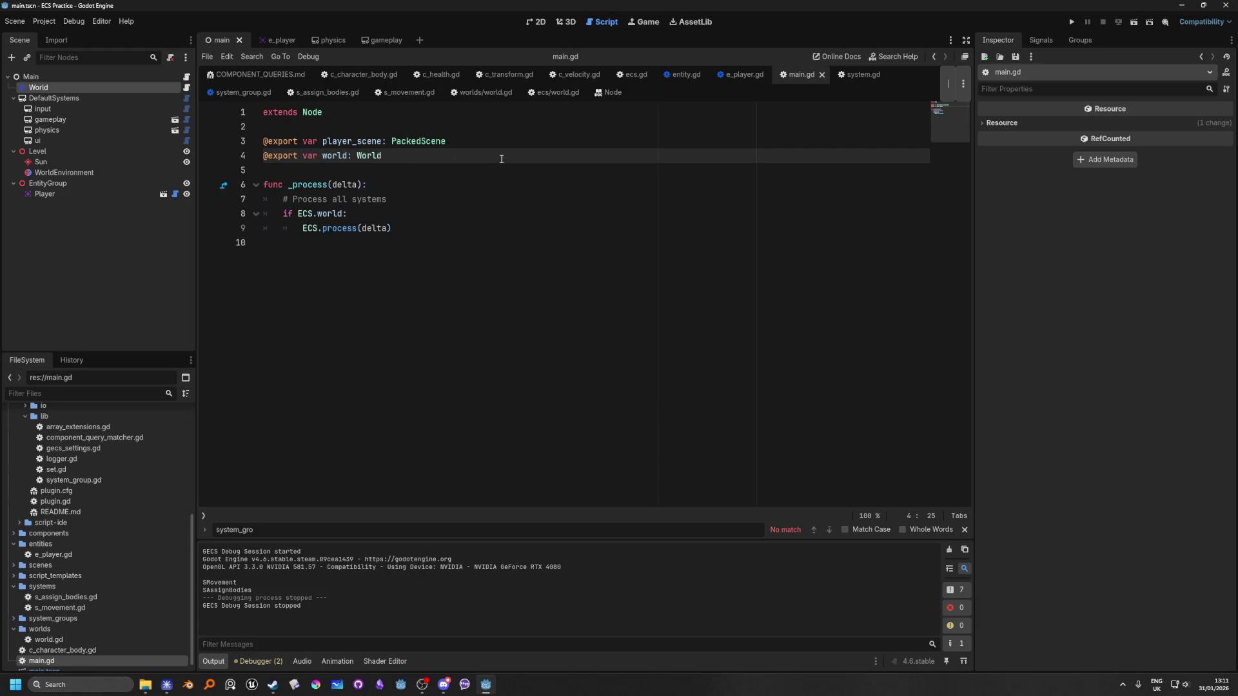
key(Return)
key(Return)
text(func _re)
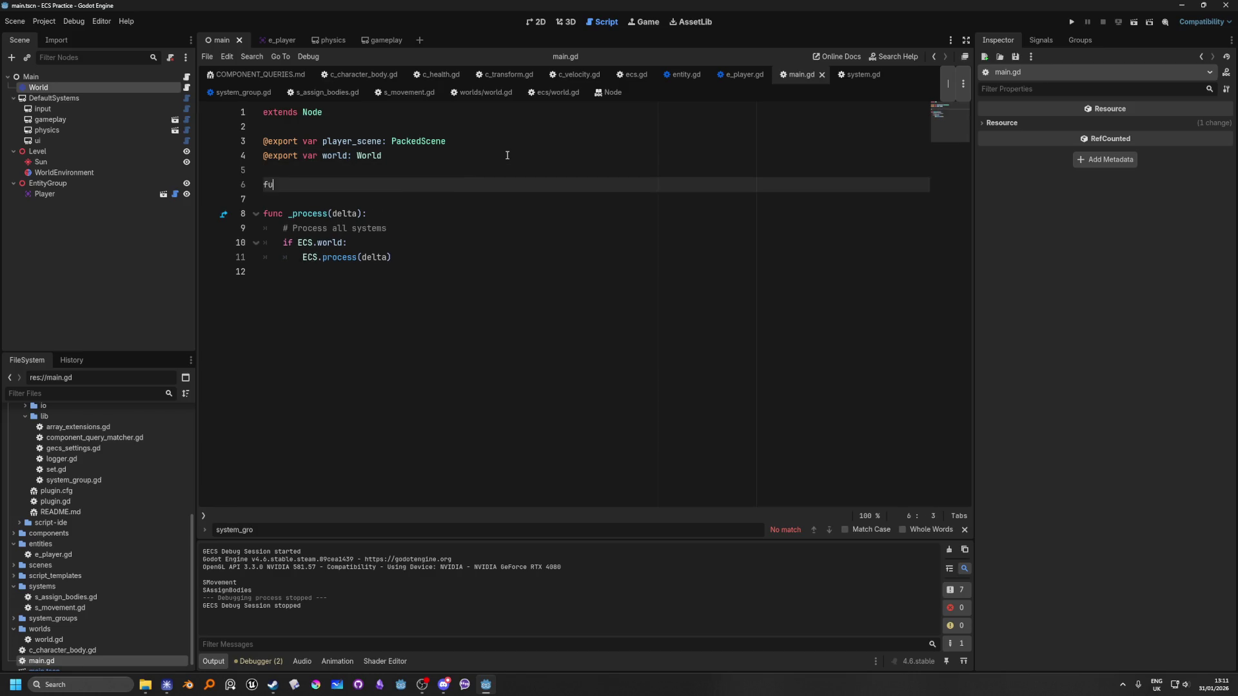
key(Return)
key(Return)
text(p)
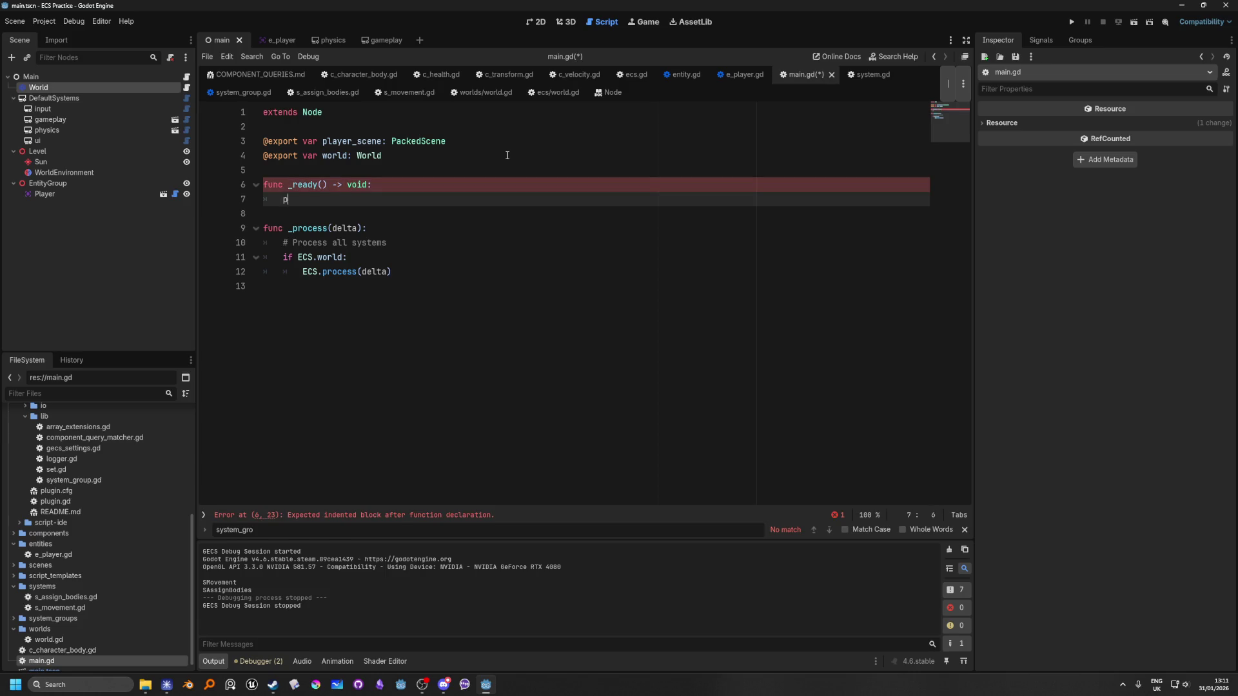
text(rint(s)
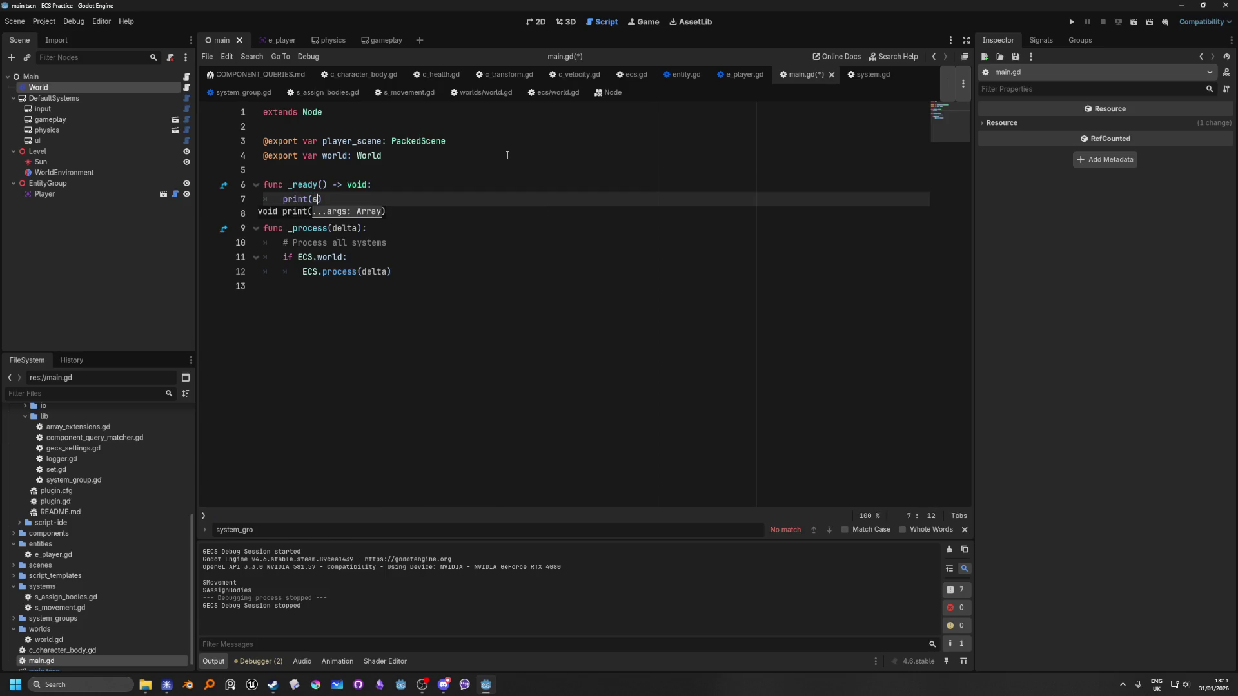
key(BackSpace)
text(ECS.w)
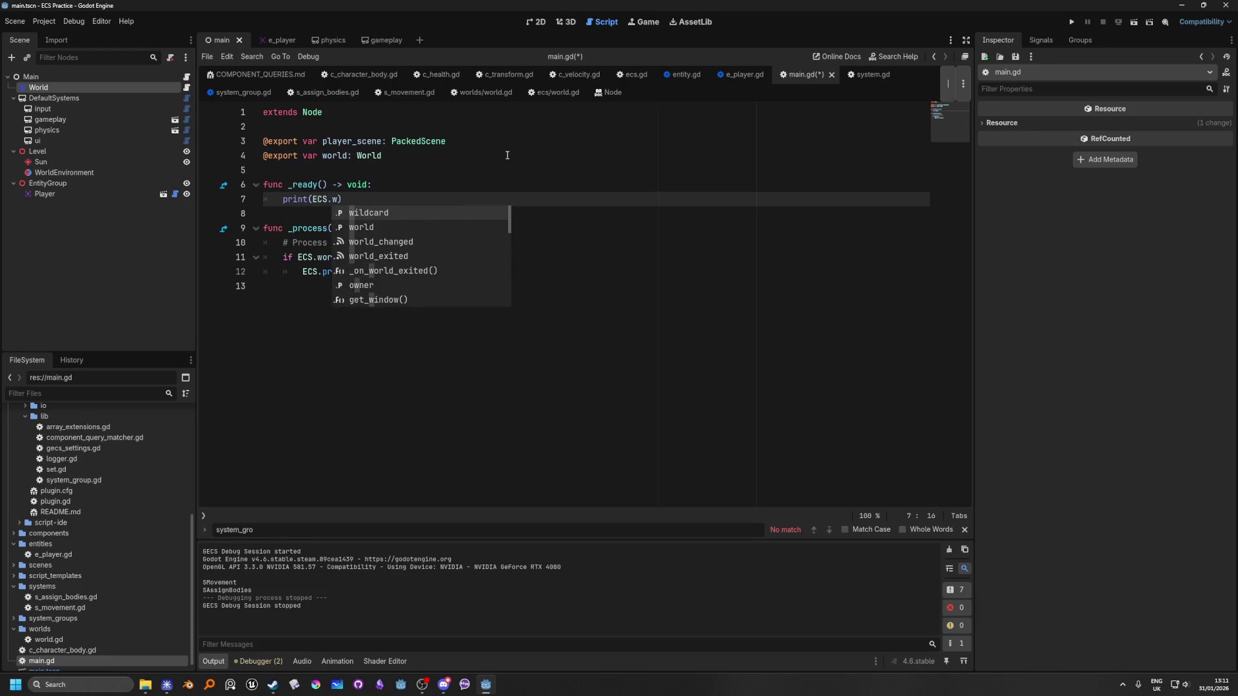
key(Down)
key(Return)
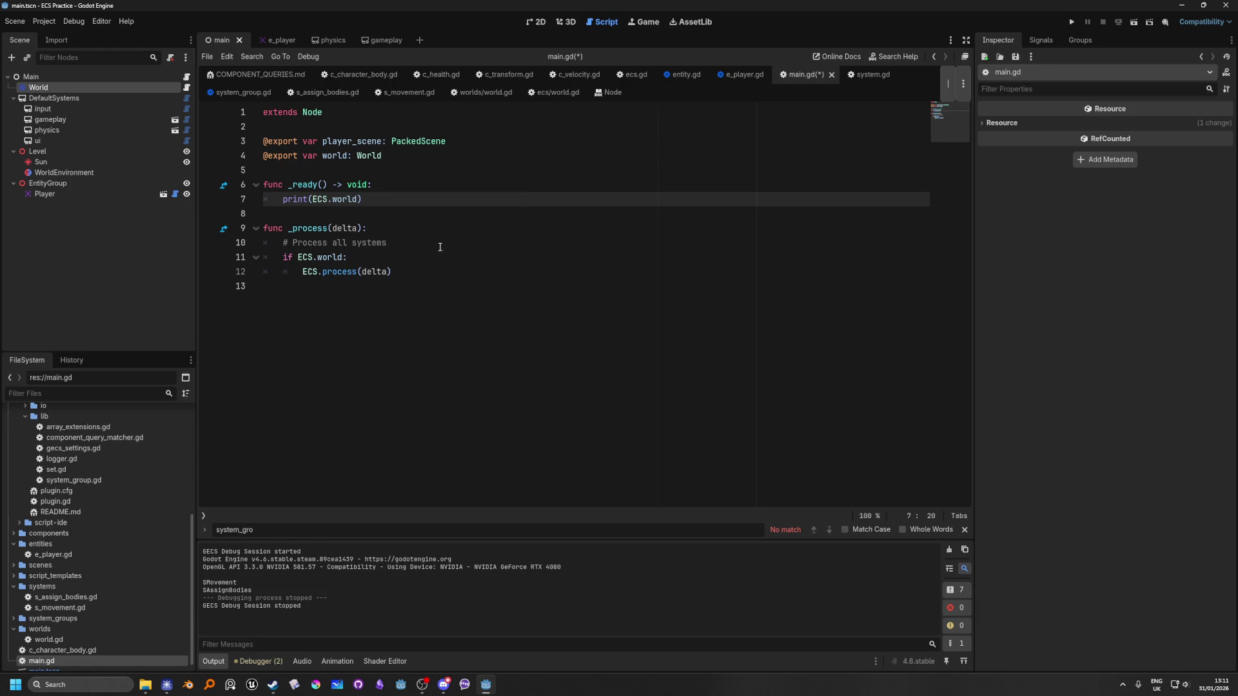
Add an if ECS.world: condition inside _ready(), then remove that line again.
click(414, 185)
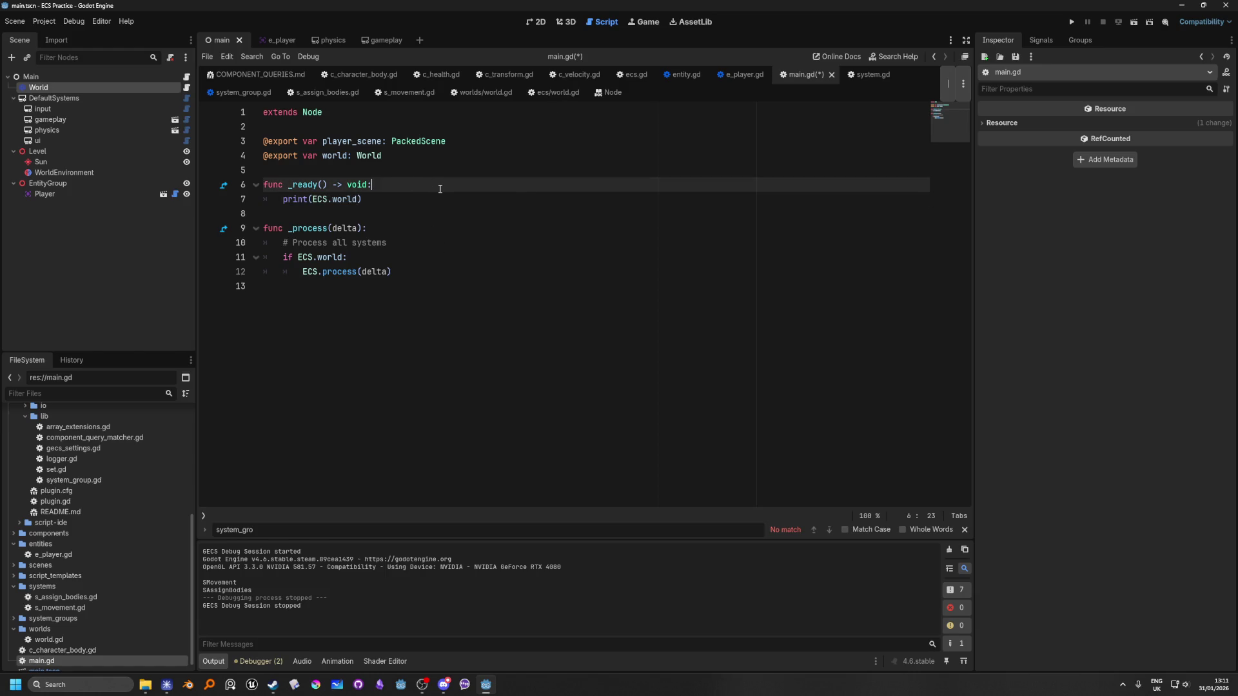
key(Return)
text(if ECS)
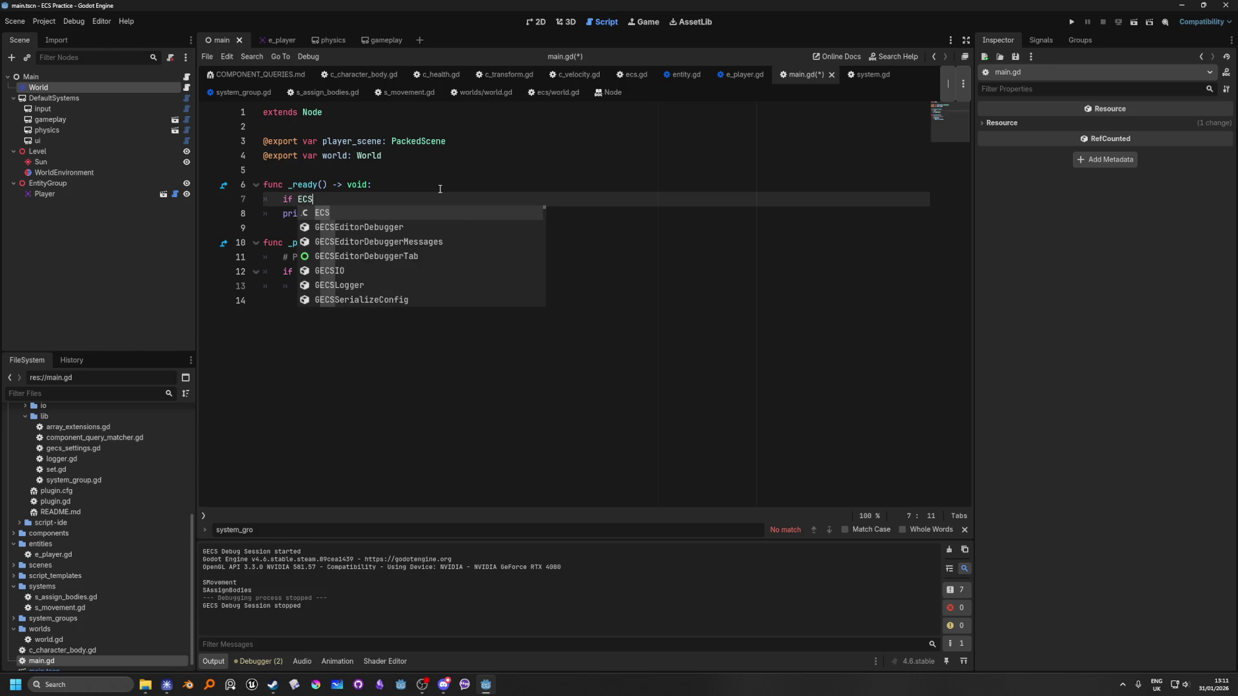
text(.w)
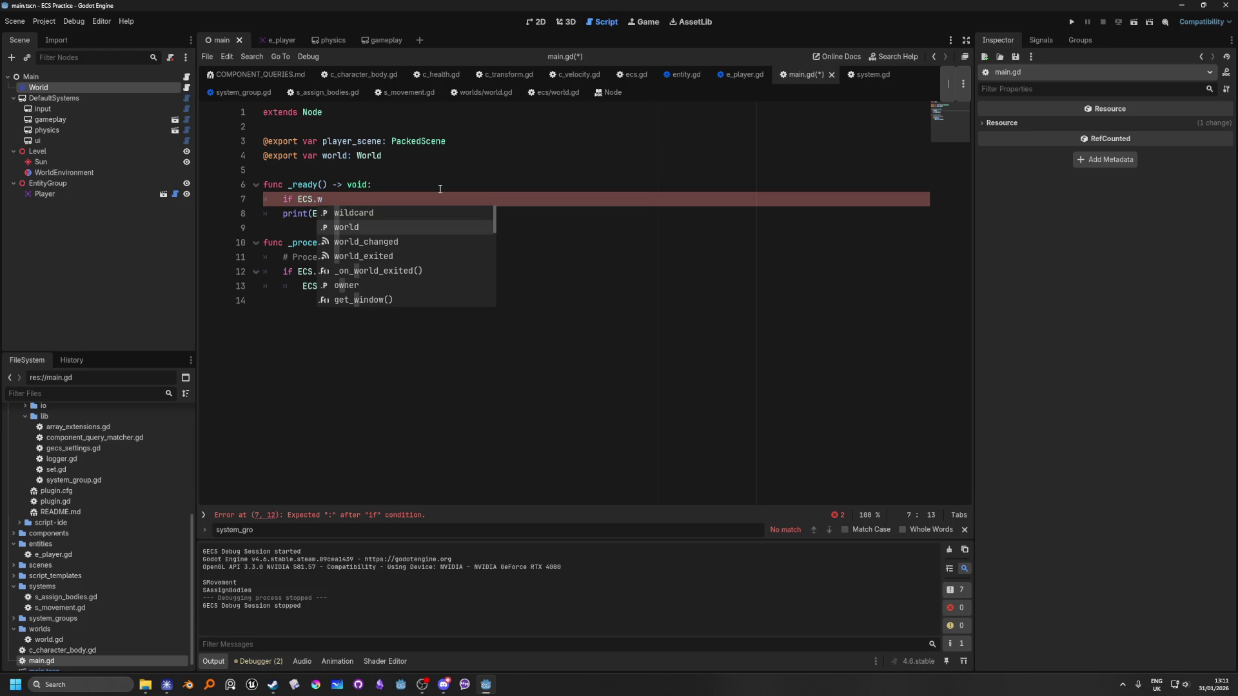
key(Return)
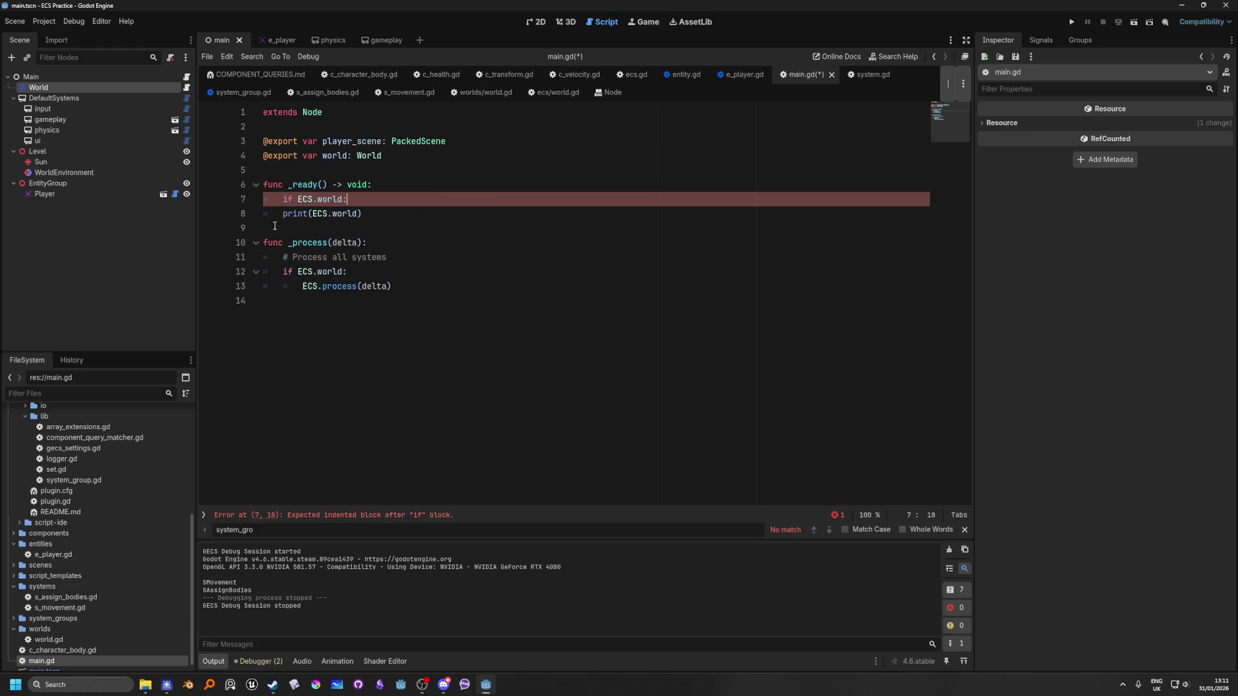
click(283, 215)
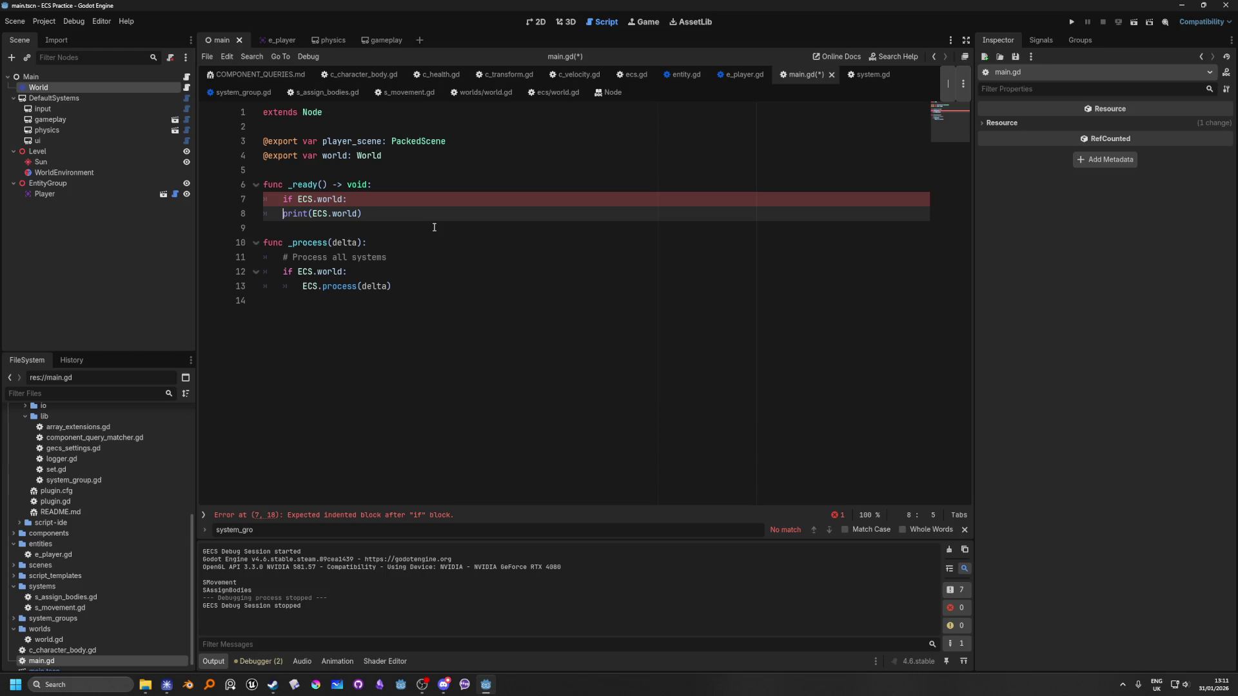
key(Up)
key(End)
key(BackSpace)
key(BackSpace)
key(BackSpace)
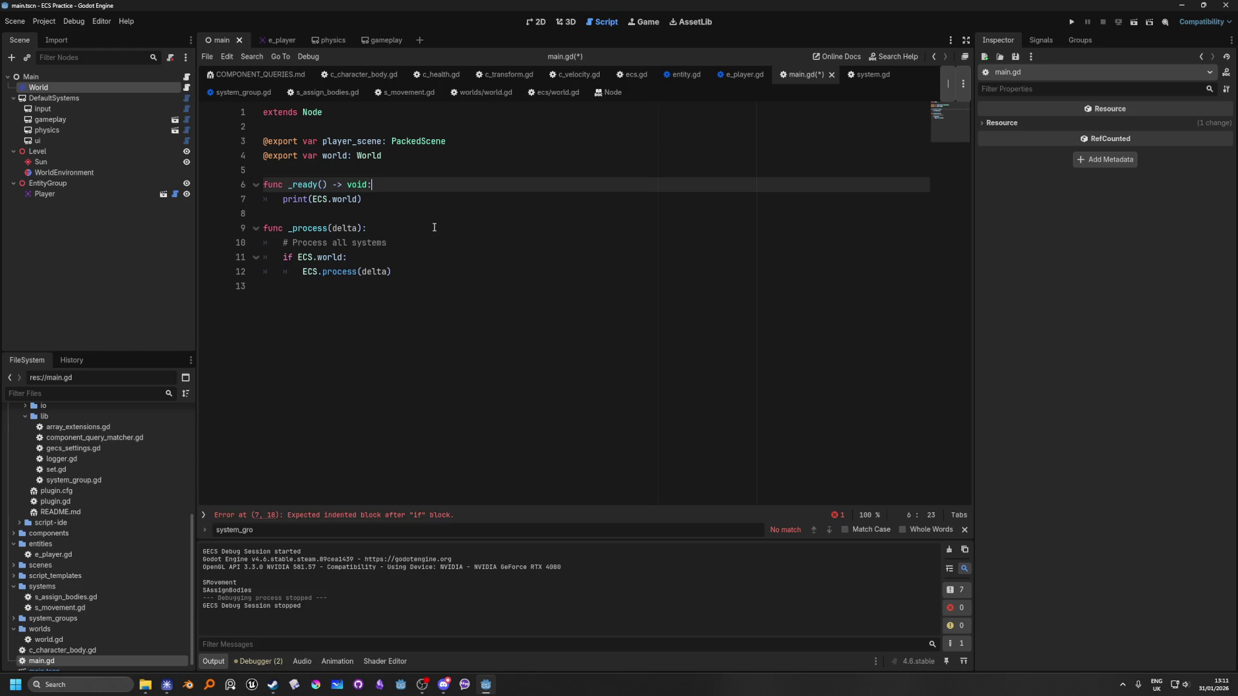
Run the game to see <null> printed, then delete the temporary _ready function.
key(F5)
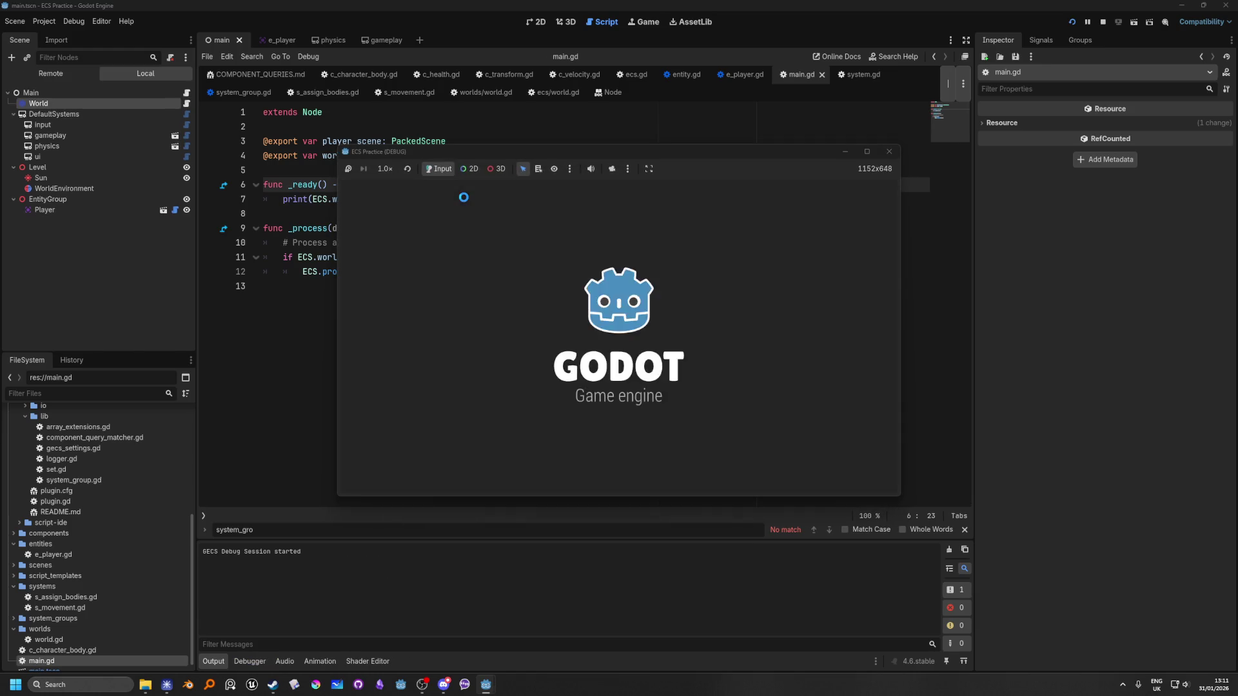
click(888, 153)
drag(384, 205, 263, 185)
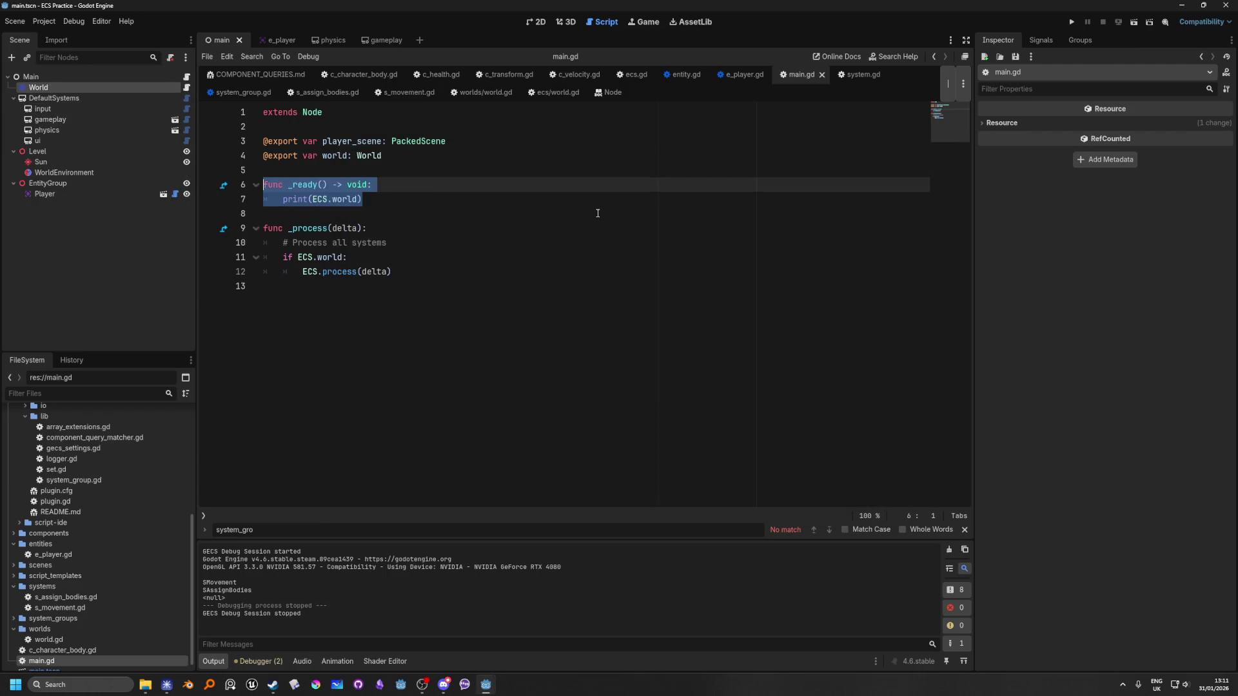
key(BackSpace)
key(BackSpace)
key(BackSpace)
In worlds/world.gd, add a self.systems line after the add_system_group loop in _ready().
click(186, 87)
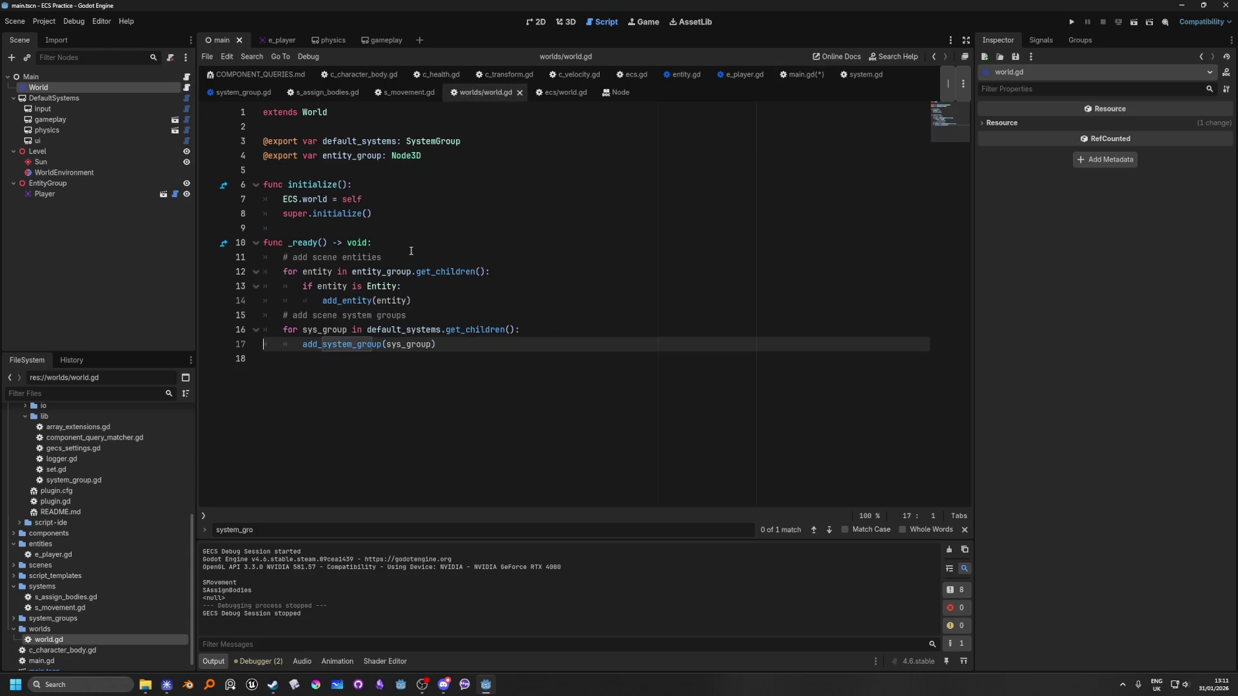
click(415, 247)
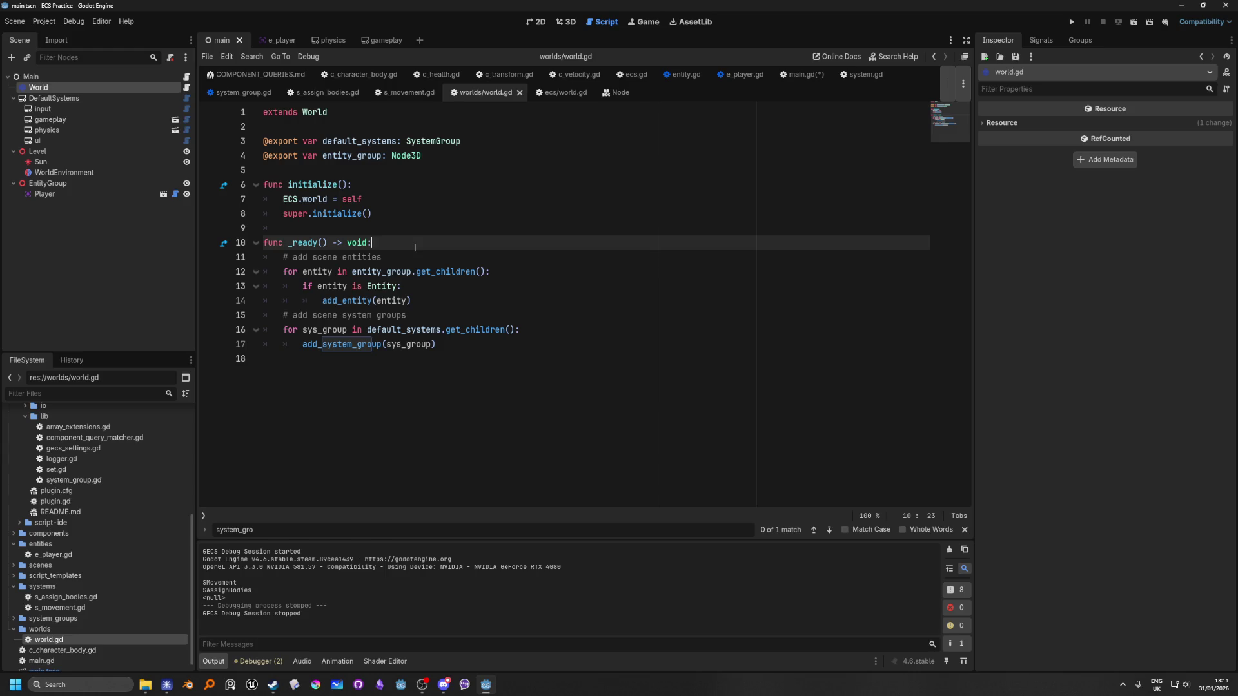
click(466, 348)
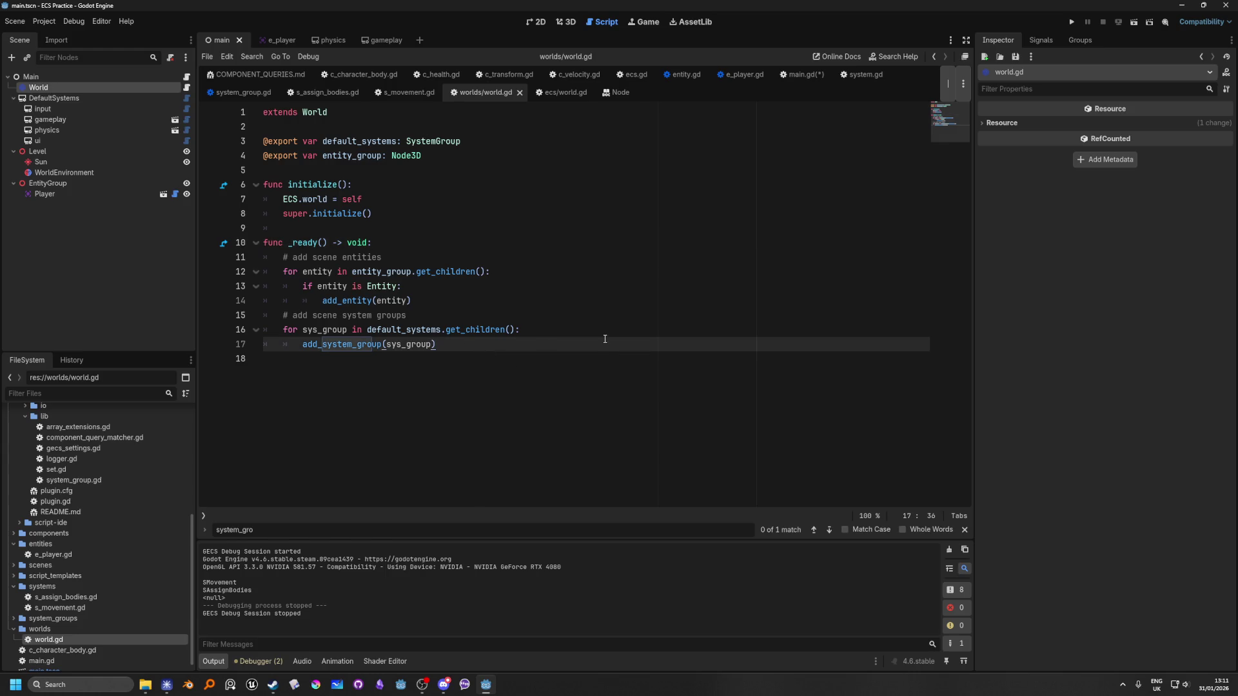
key(Return)
key(Return)
key(BackSpace)
text(self.s)
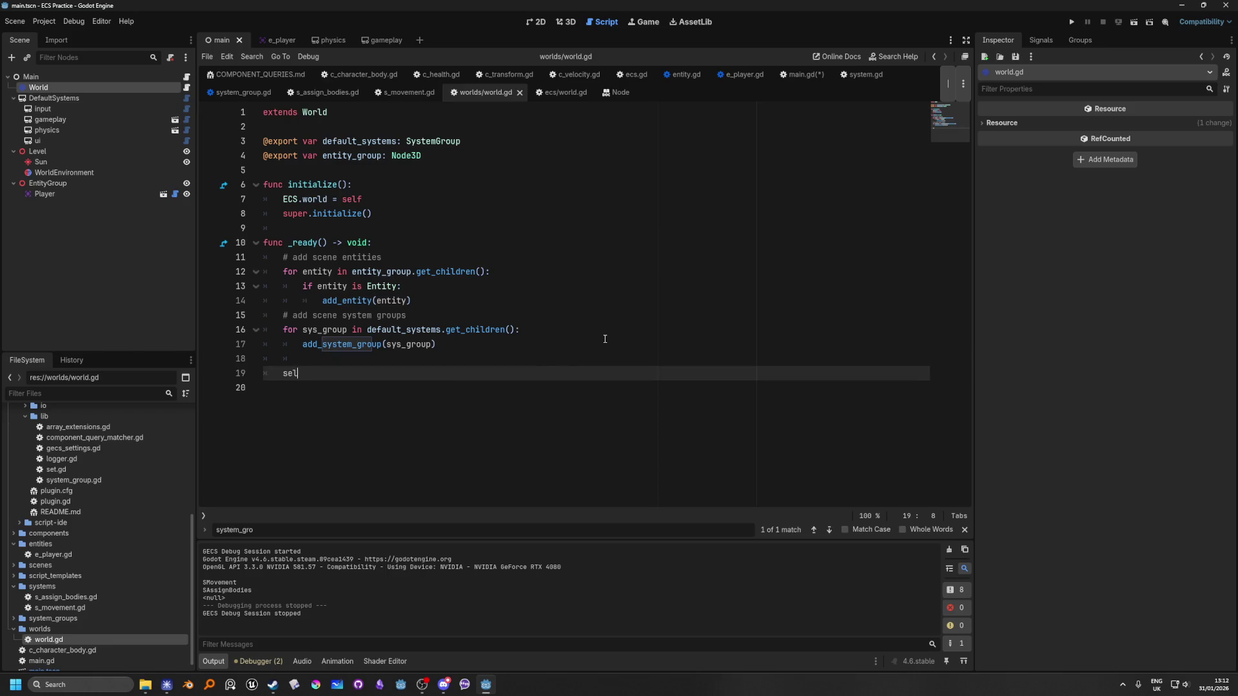
key(Return)
click(287, 373)
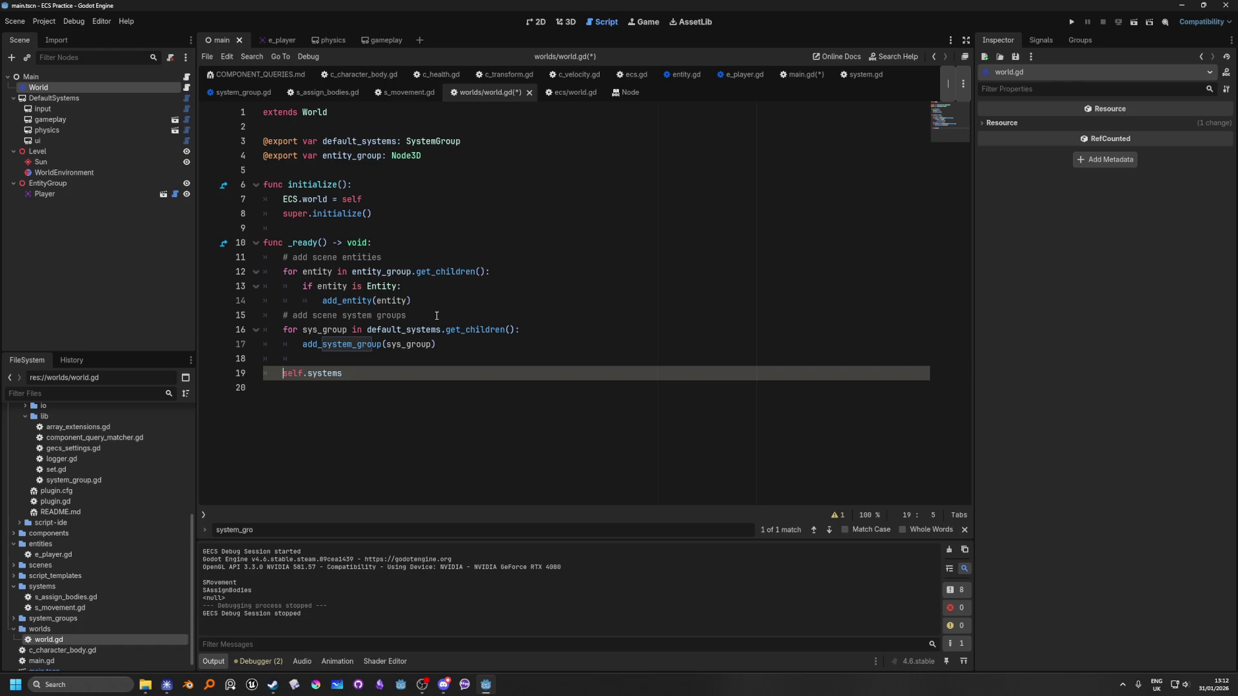
Undo the temporary self.systems line and switch to s_assign_bodies.gd.
key(ctrl+z)
click(599, 288)
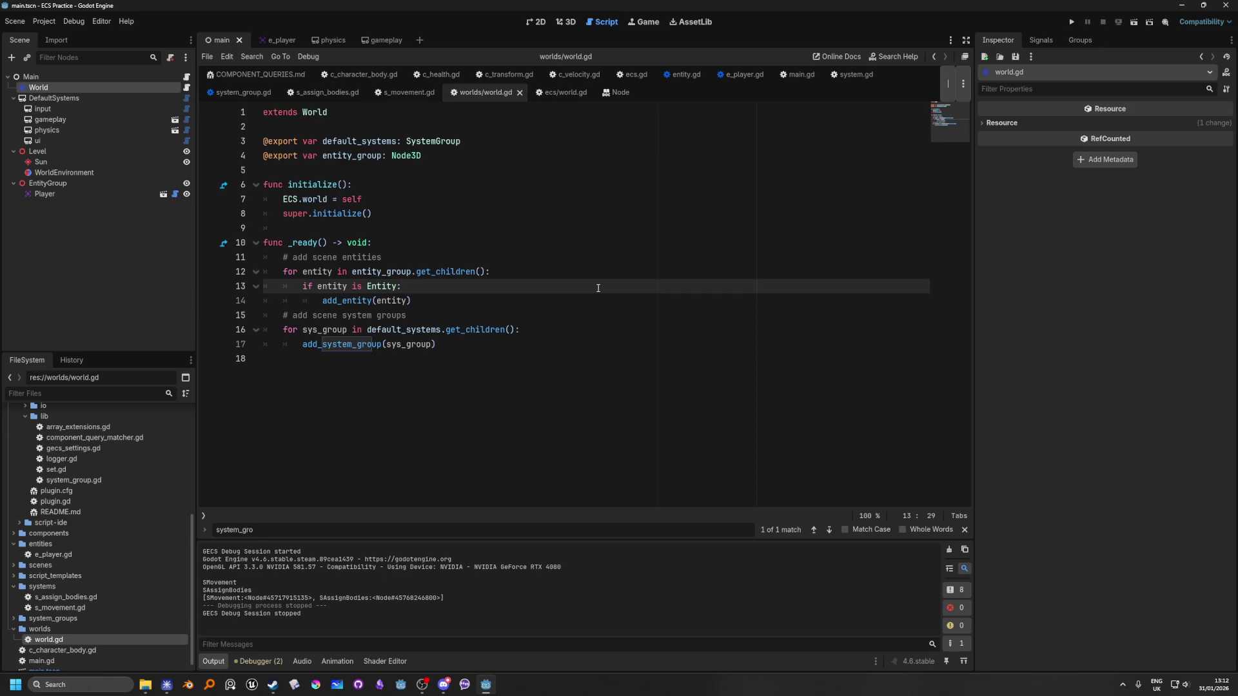
click(315, 94)
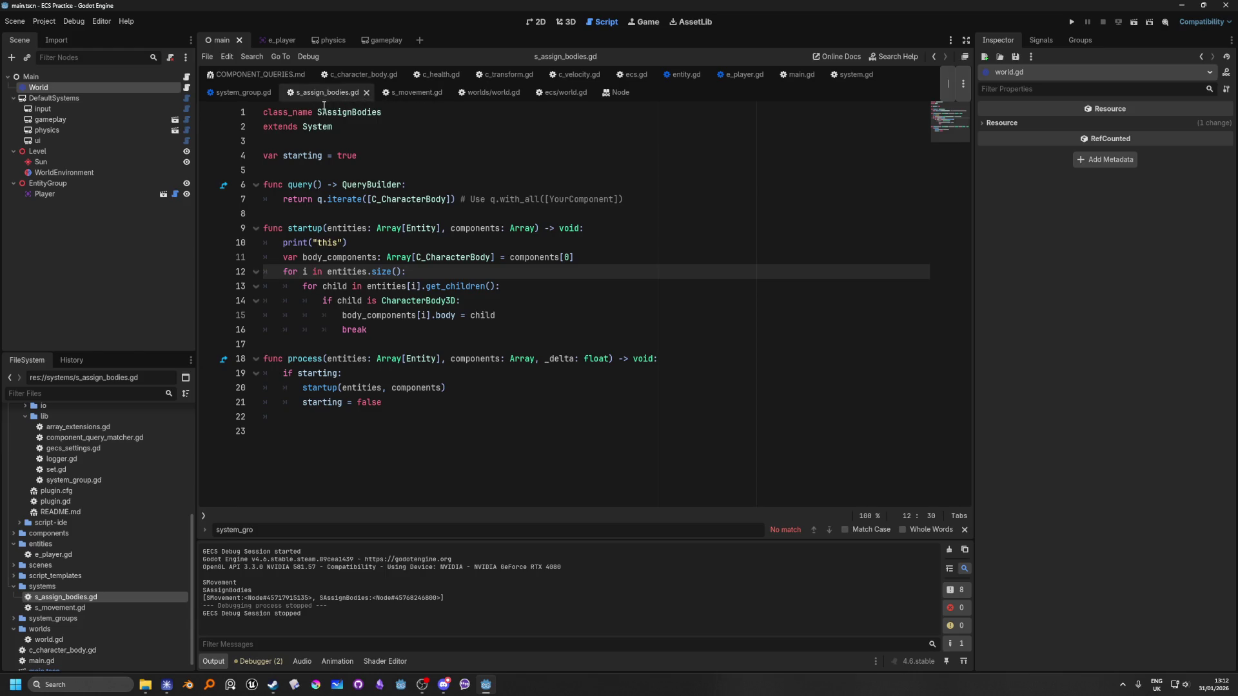
Review s_movement.gd, then open the physics system group scene in the editor.
click(423, 95)
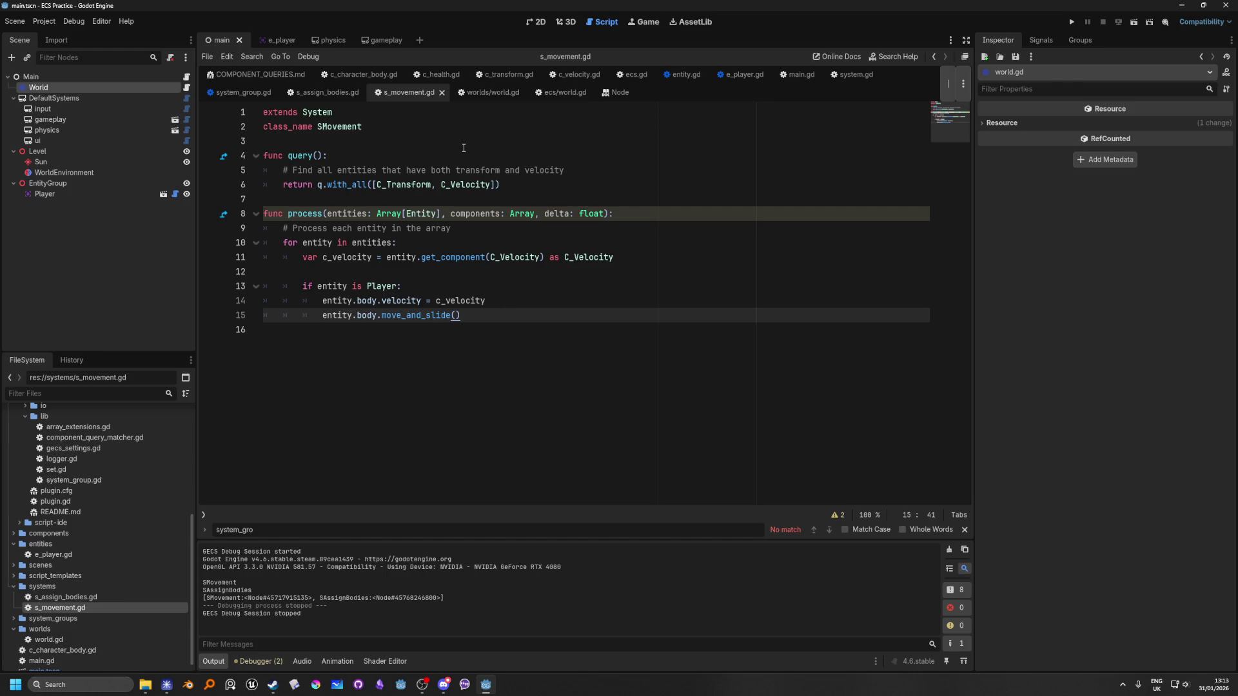
click(174, 131)
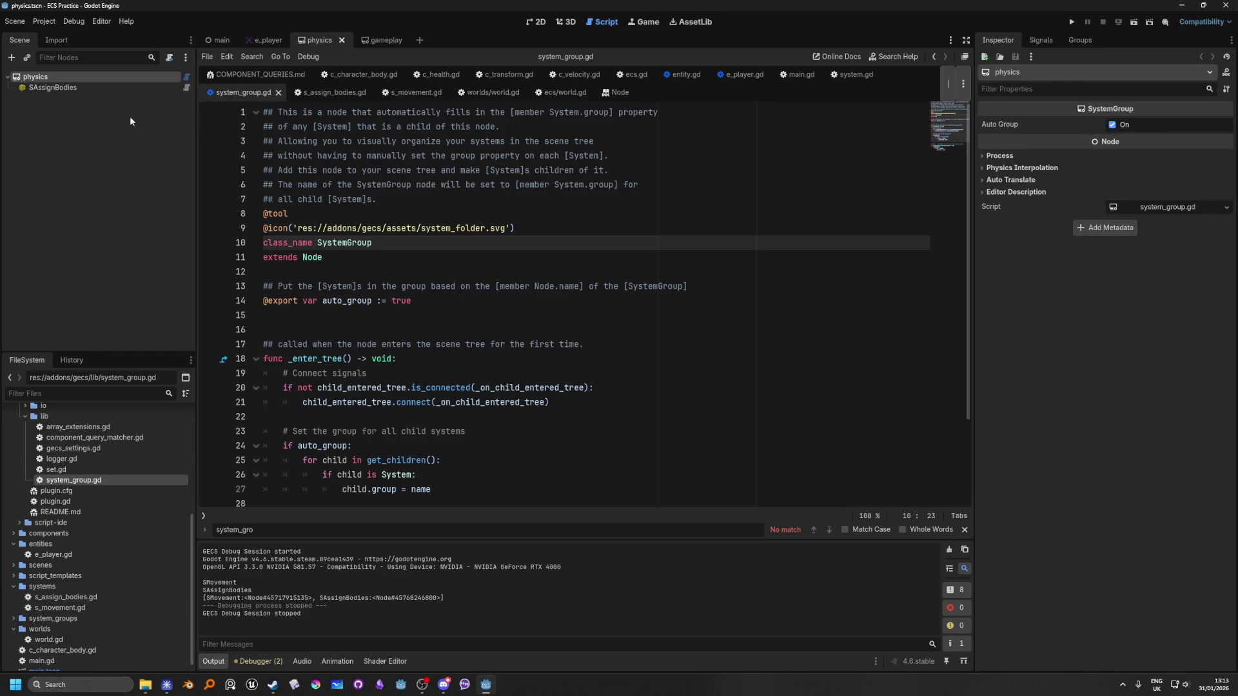
click(118, 151)
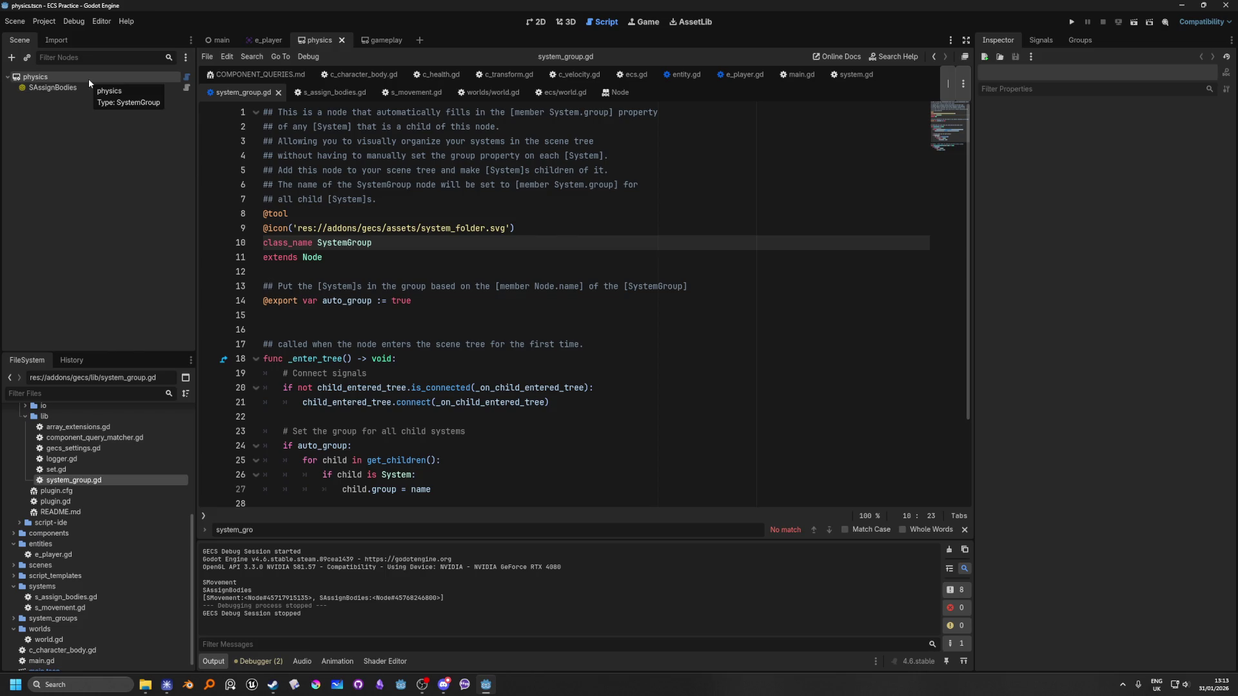
click(438, 155)
mouse_move(536, 281)
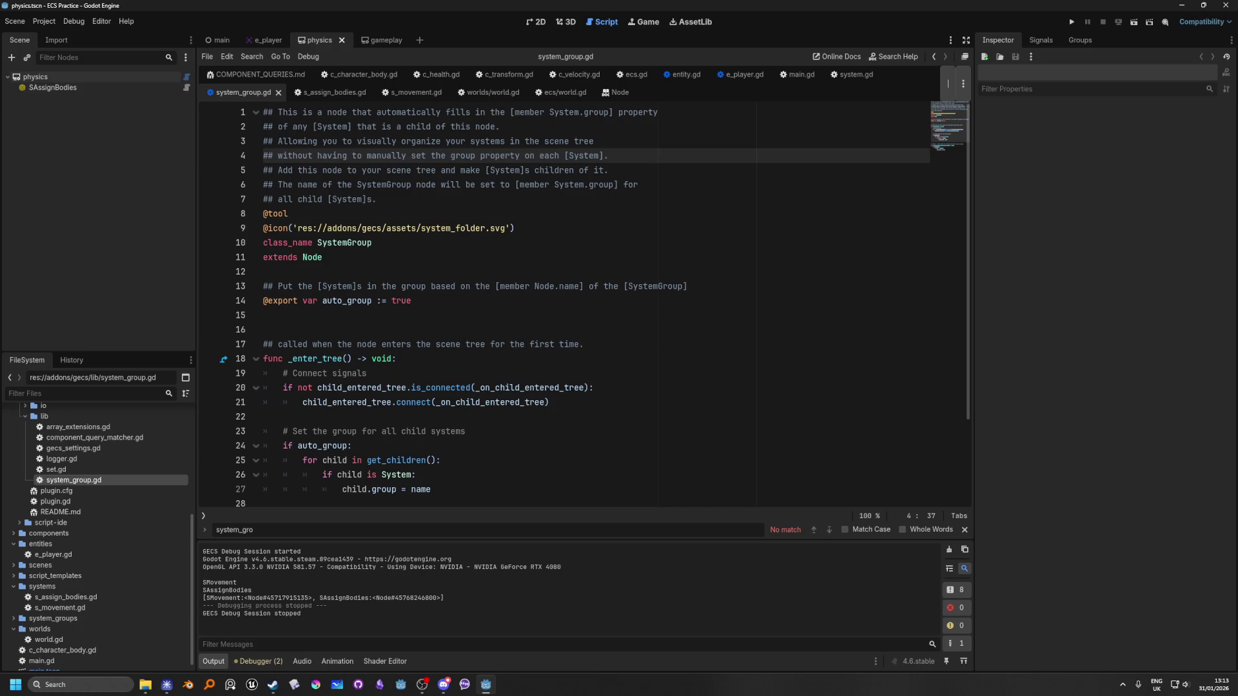
key(alt+Tab)
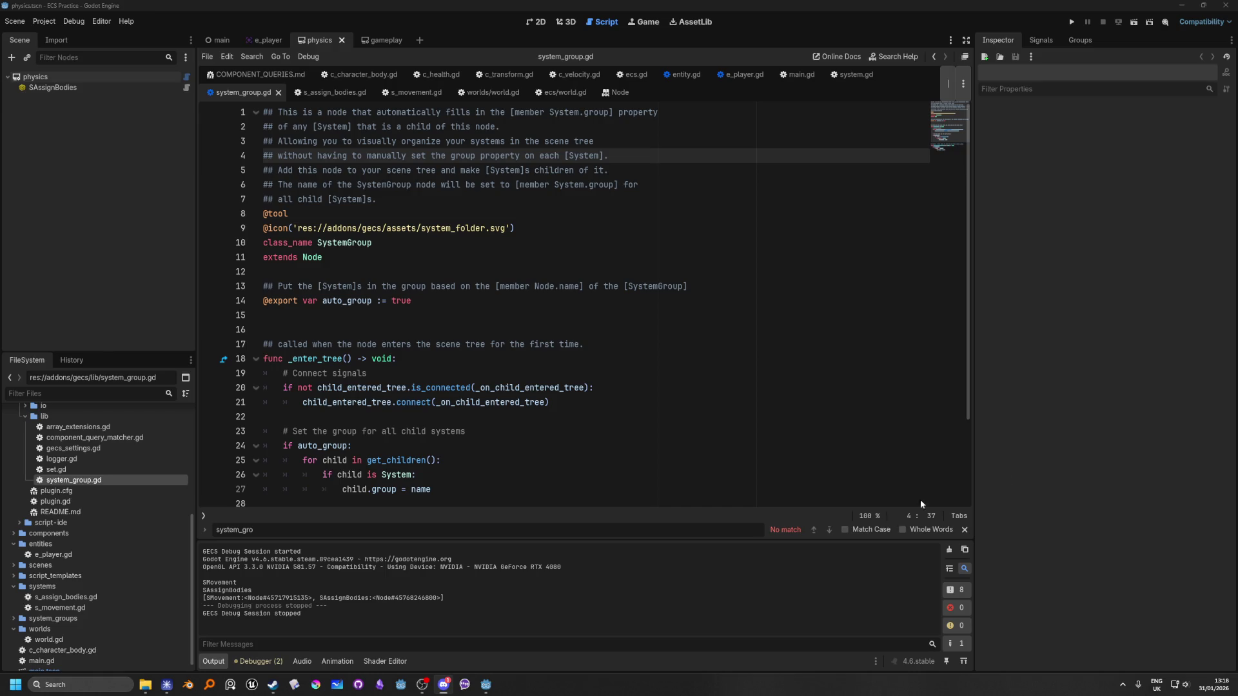
click(680, 364)
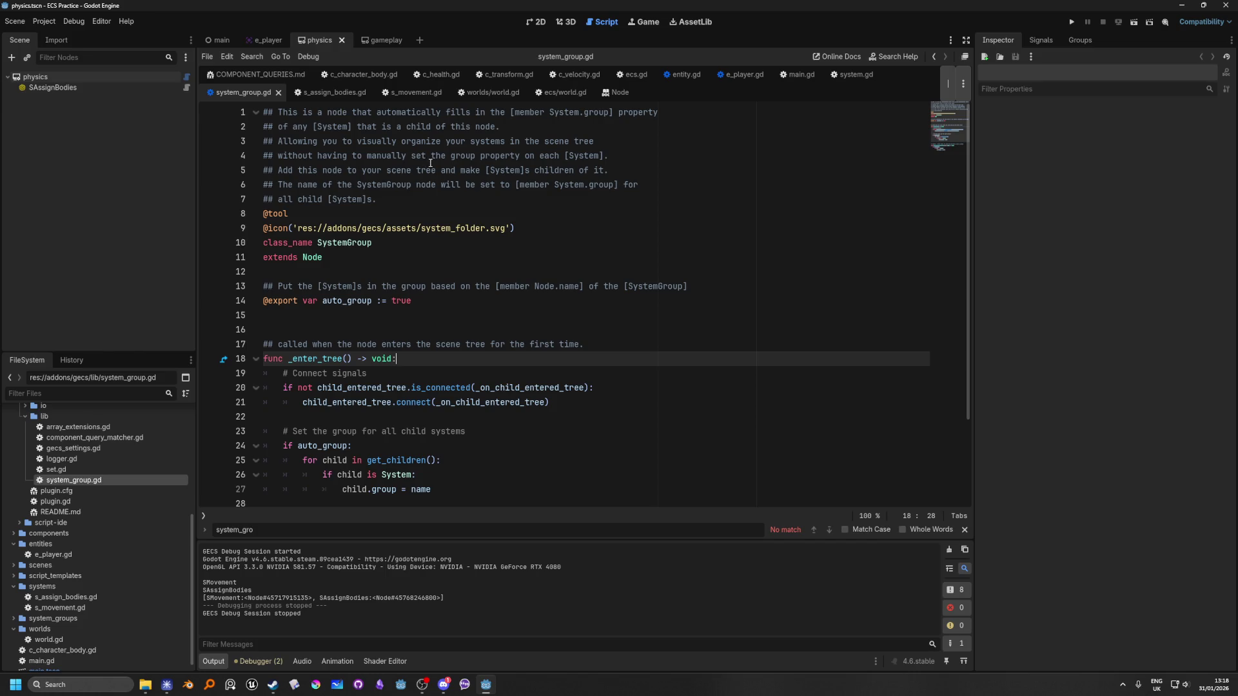
Look at s_movement.gd, return to the main scene, and open s_assign_bodies.gd at its process() header.
scroll(458, 218, down, 2)
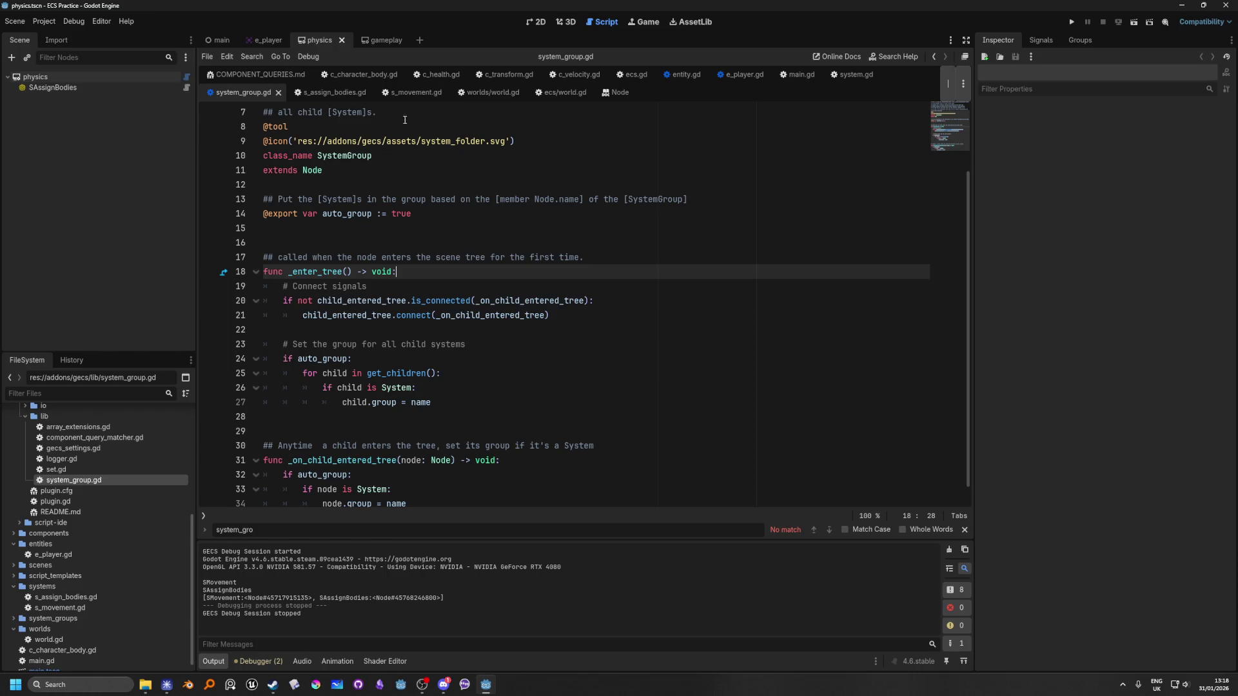
click(416, 94)
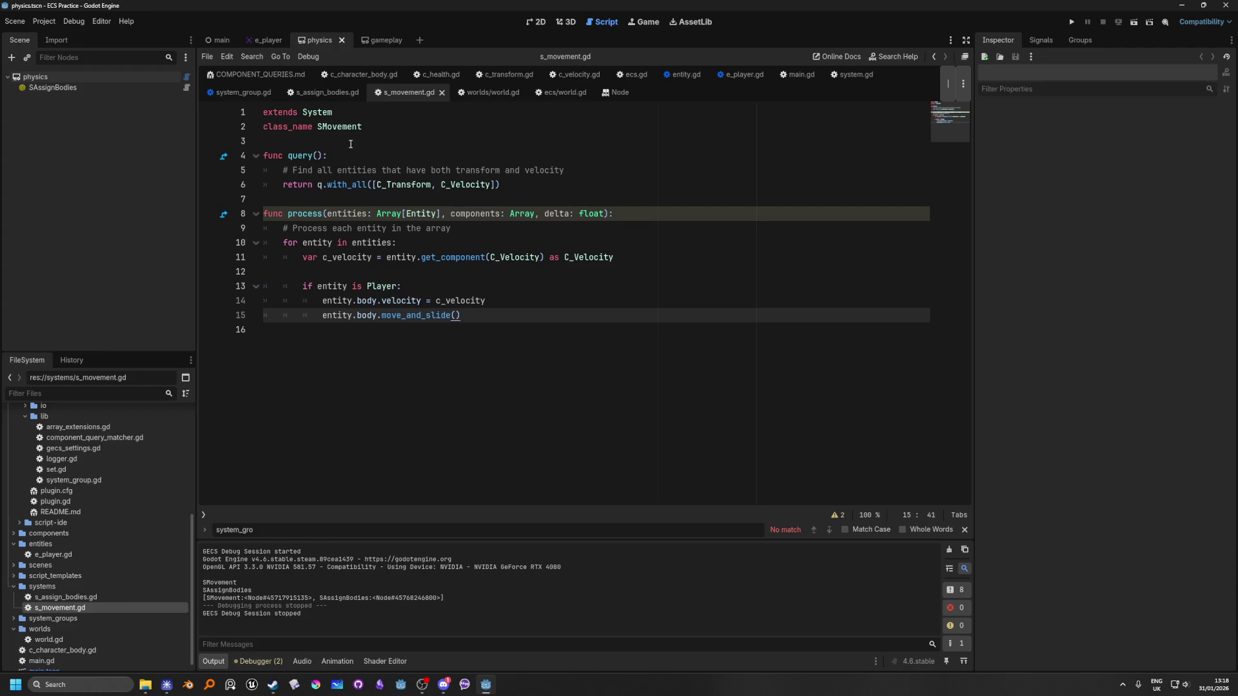
click(218, 40)
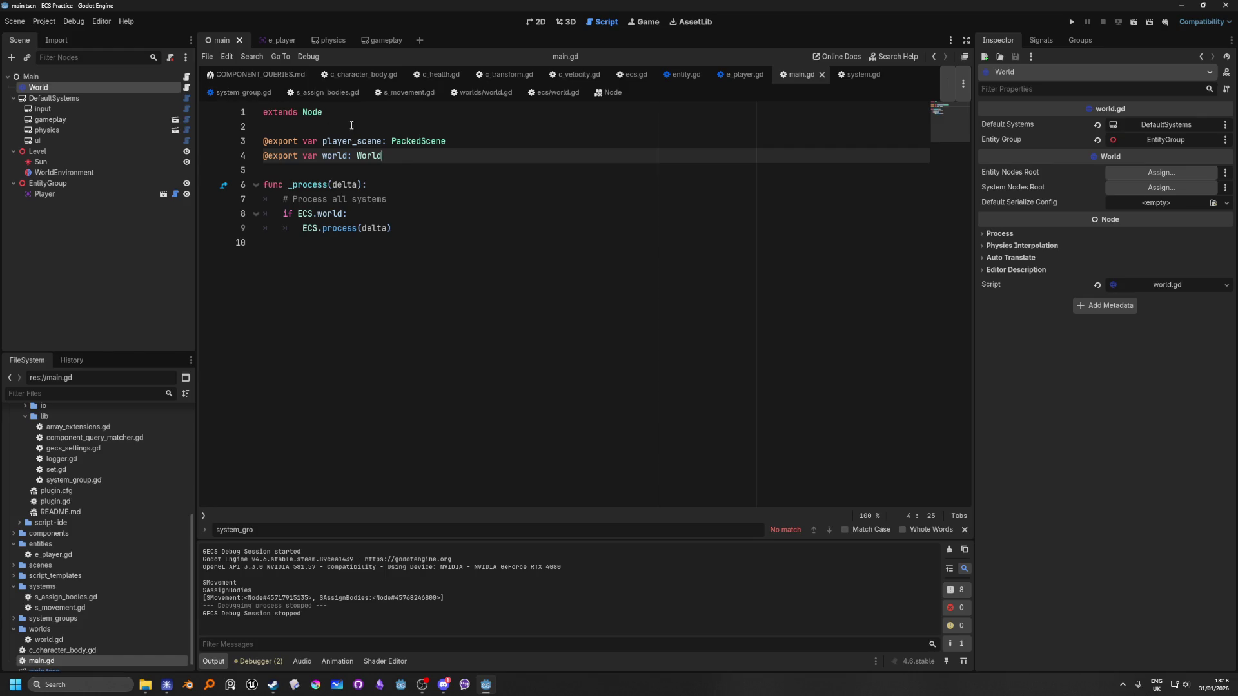
click(328, 94)
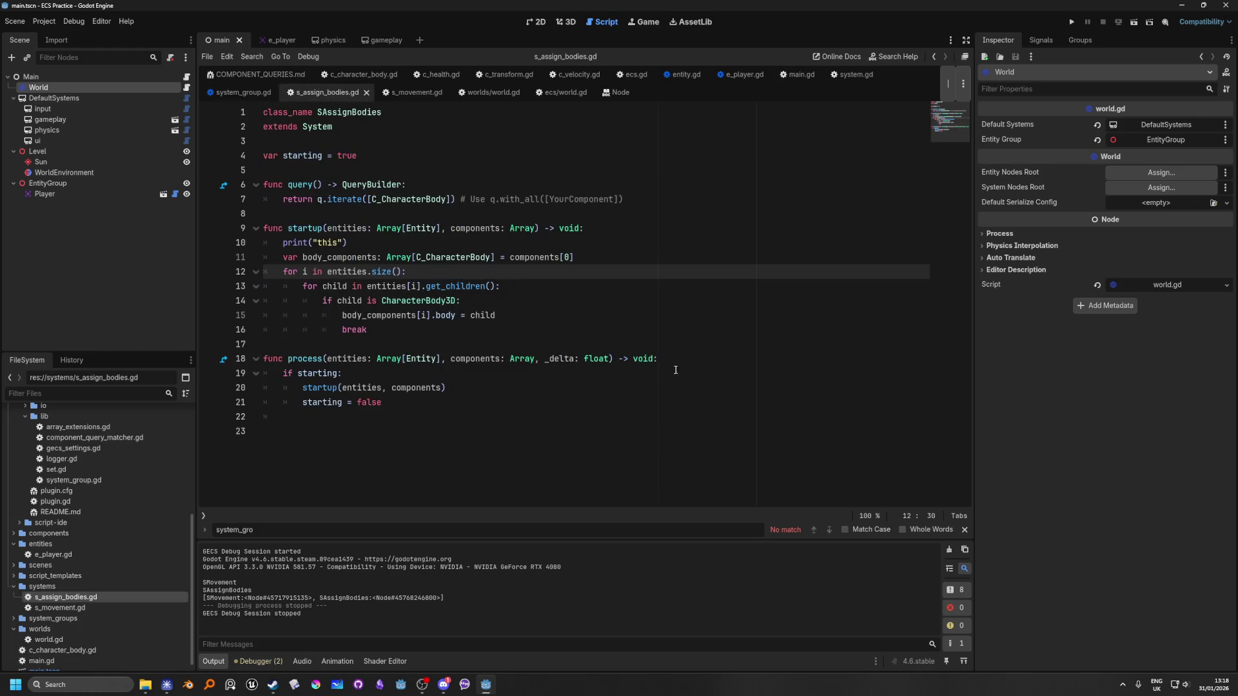
click(704, 363)
Test a temporary print("running") line in process(), then delete it.
key(Return)
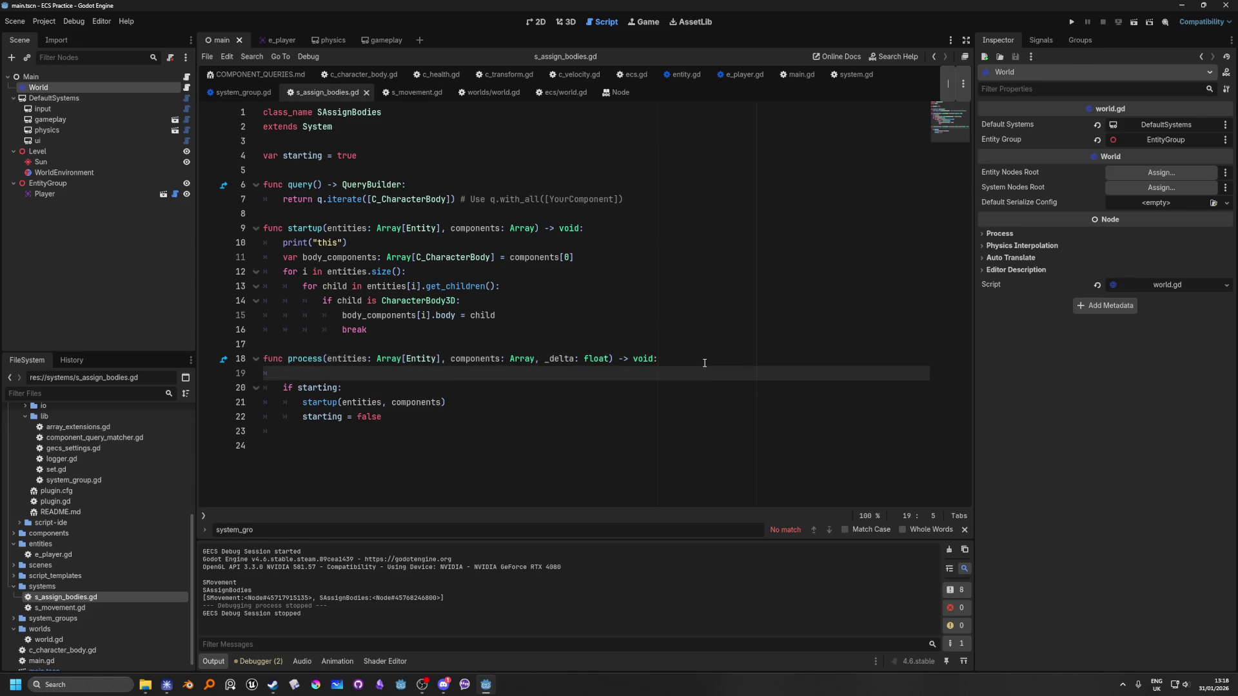
text(print(")
text(running)
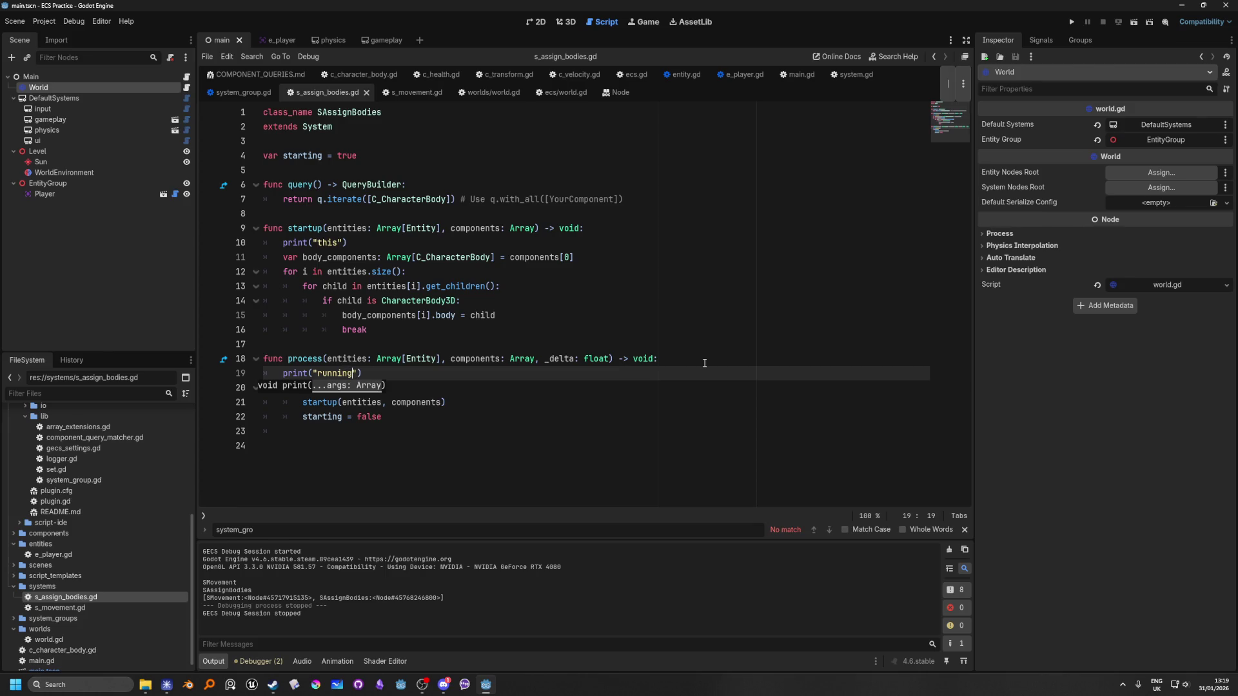
key(F5)
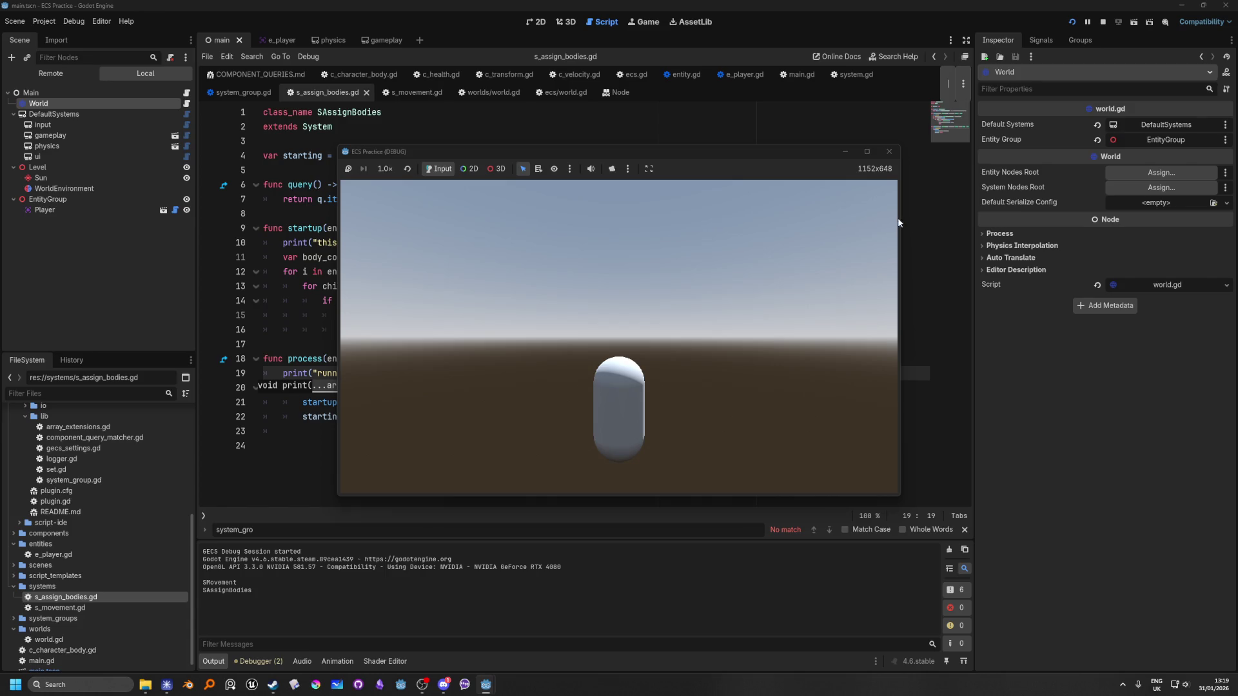
click(889, 151)
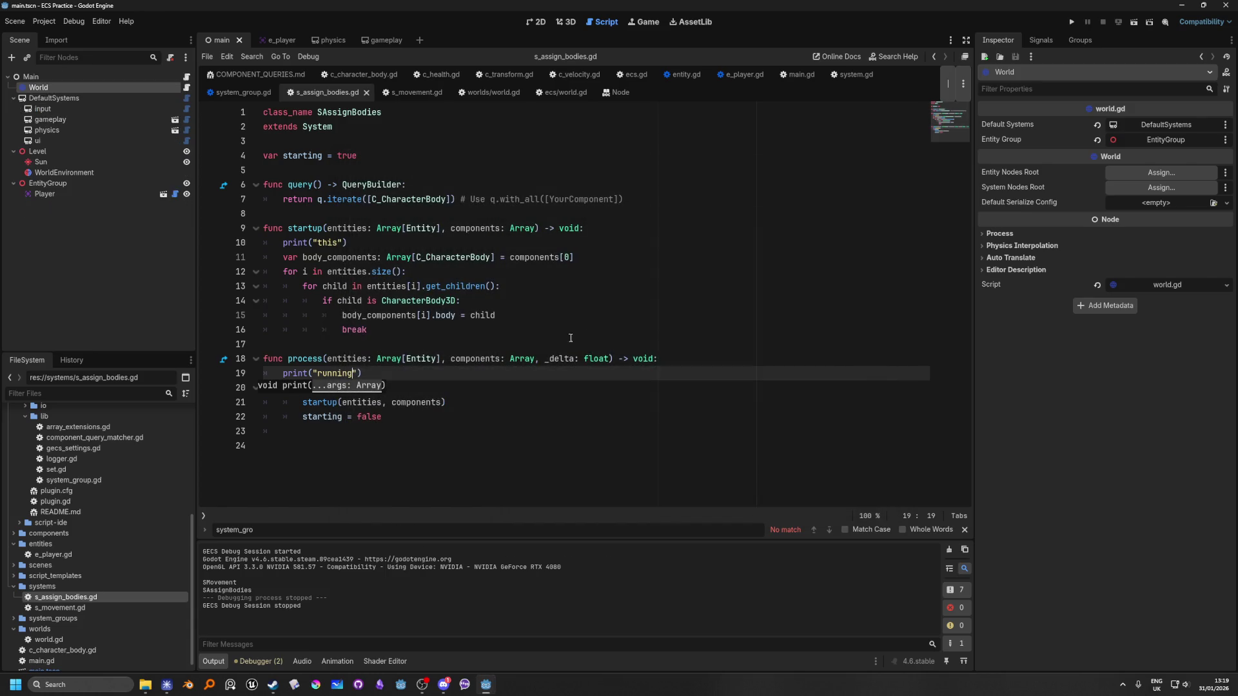
mouse_move(406, 374)
mouse_down()
mouse_move(258, 358)
mouse_move(149, 373)
mouse_up()
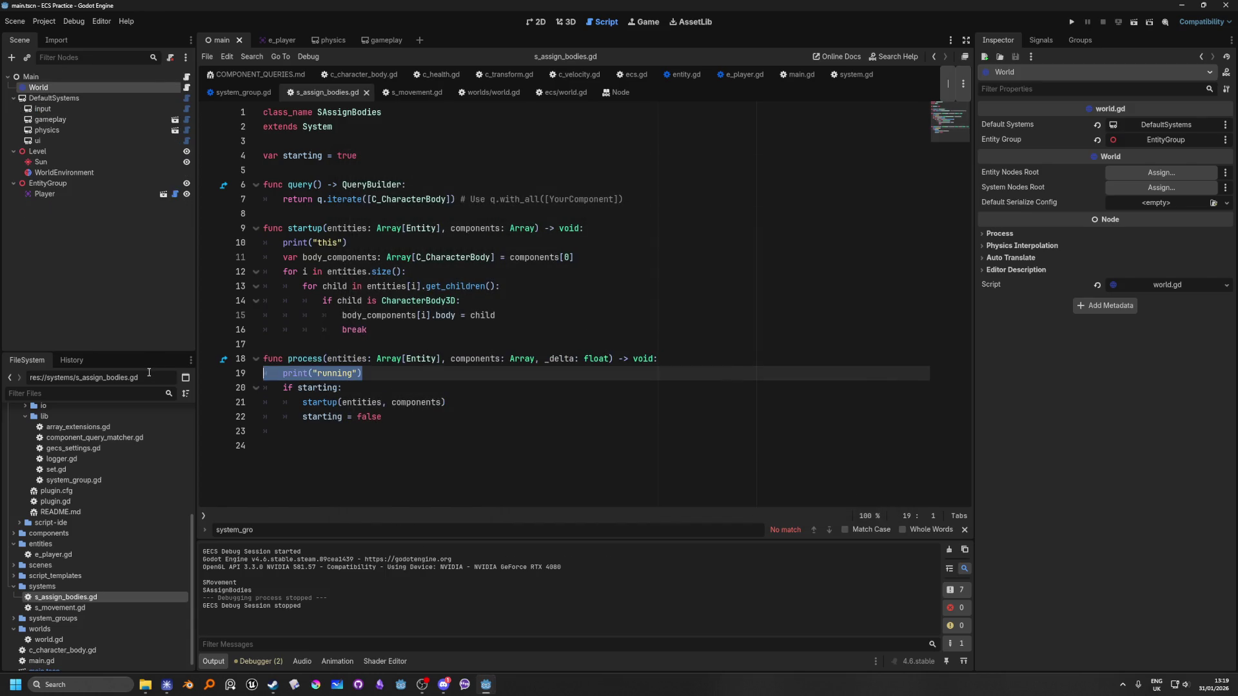
key(BackSpace)
key(BackSpace)
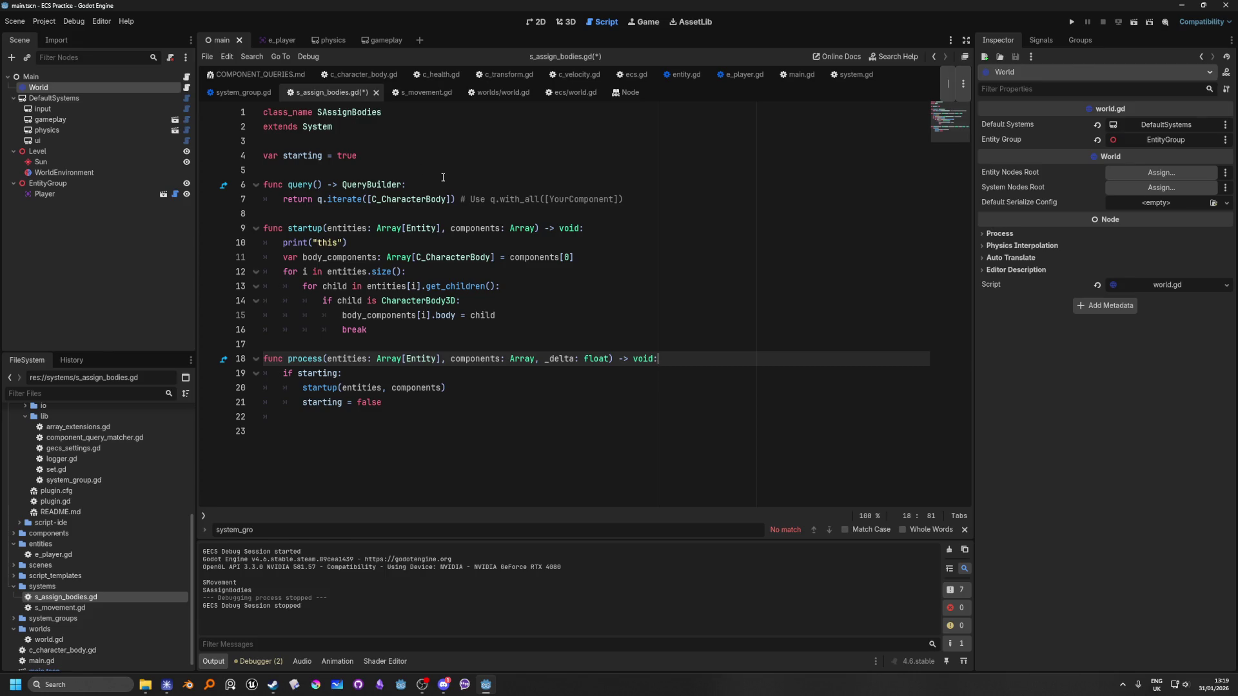
Delete the print("this") line from startup() and save s_assign_bodies.gd.
click(366, 241)
key(shift+Home)
key(shift+Home)
key(BackSpace)
key(BackSpace)
click(504, 180)
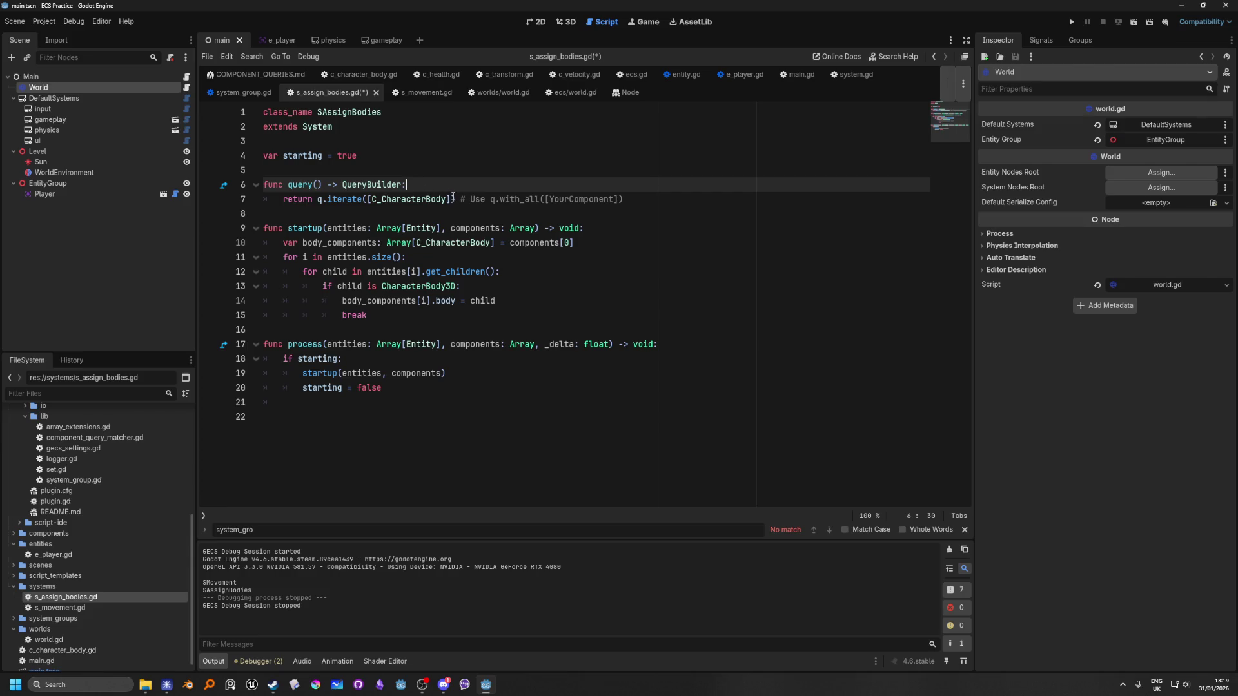
key(ctrl+s)
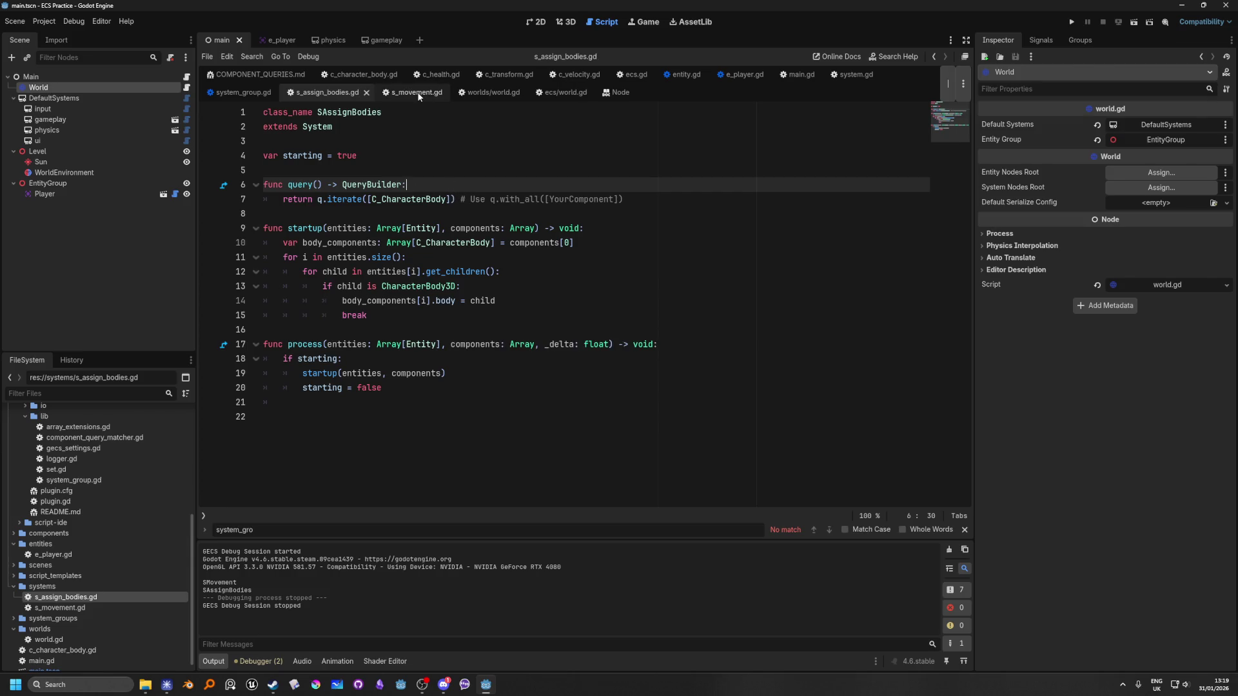
Run the project from s_movement.gd and select the live SMovement node under Main > DefaultSystems > gameplay.
click(417, 94)
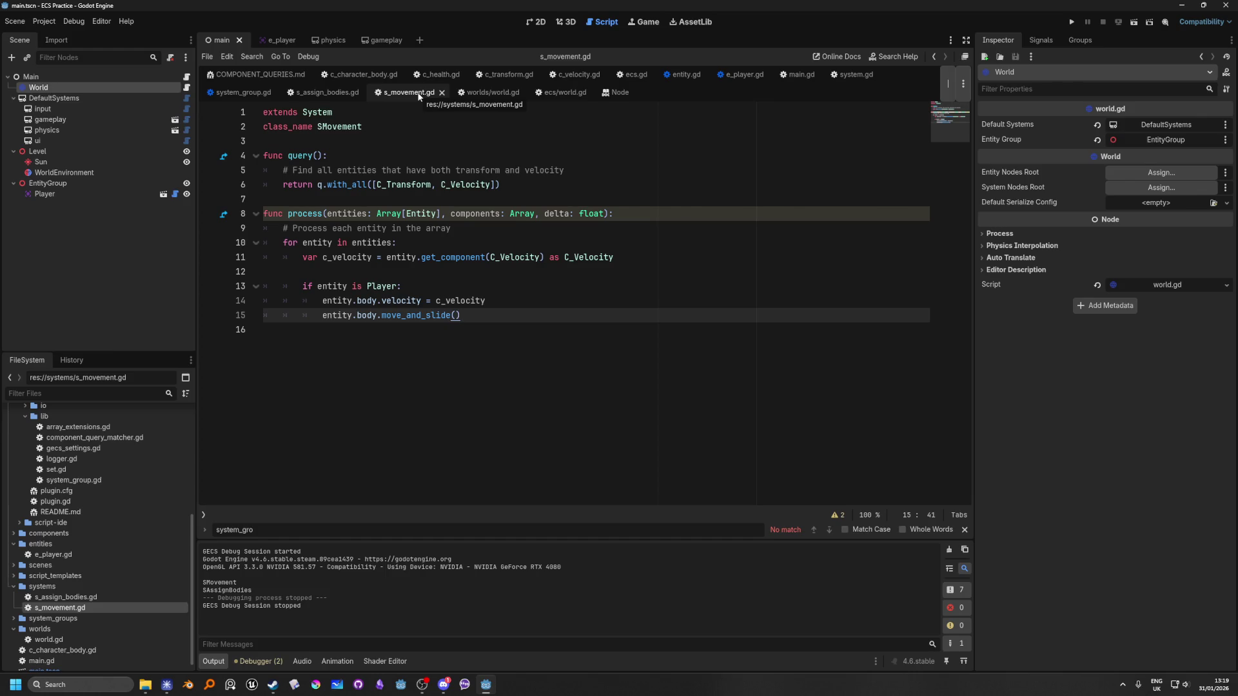
click(1073, 21)
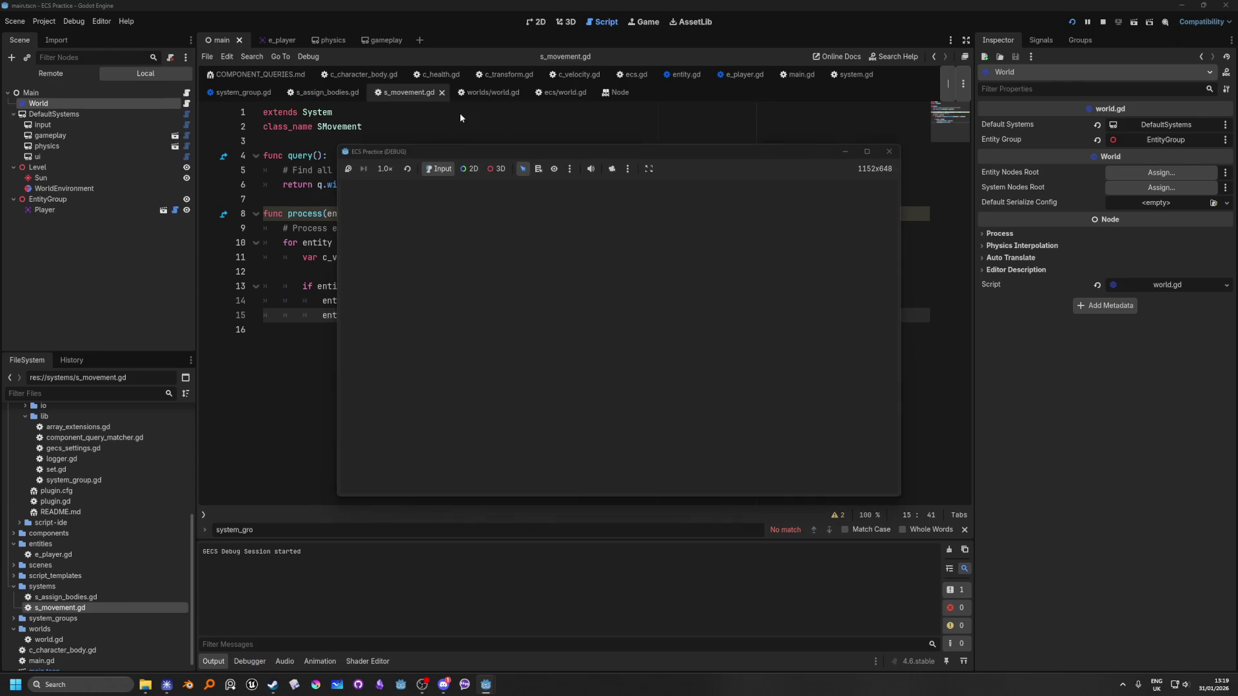
click(57, 69)
click(15, 115)
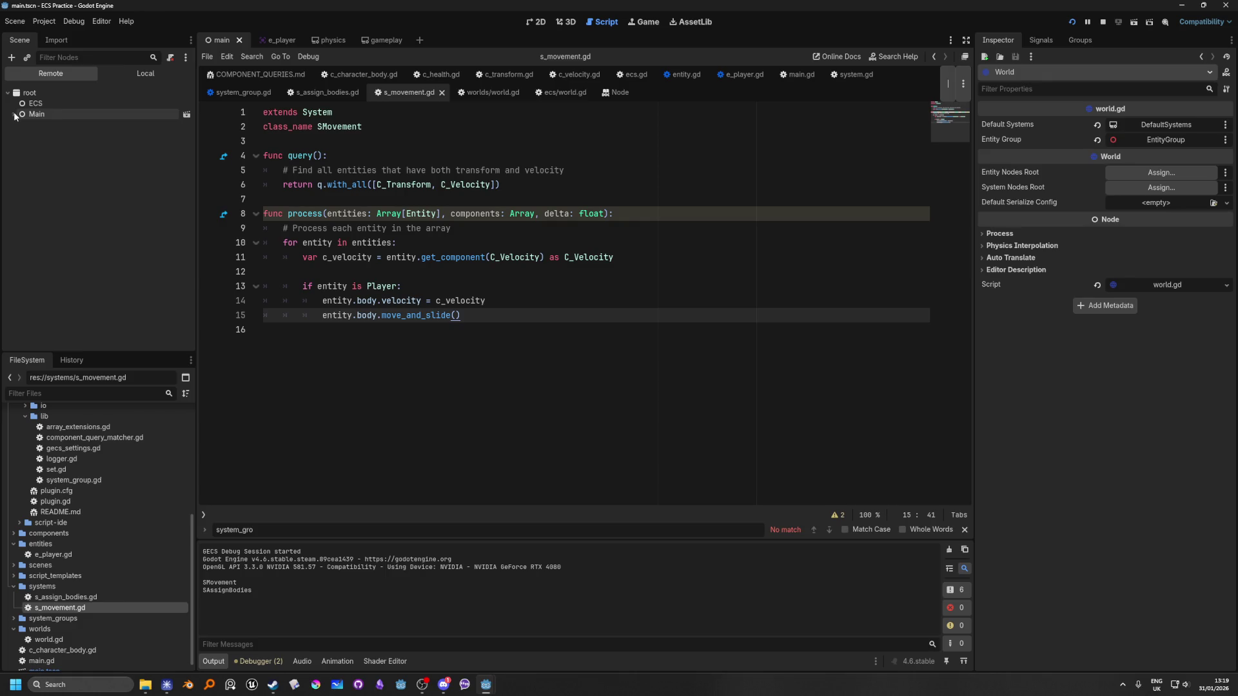
click(20, 136)
click(25, 156)
click(25, 178)
click(73, 169)
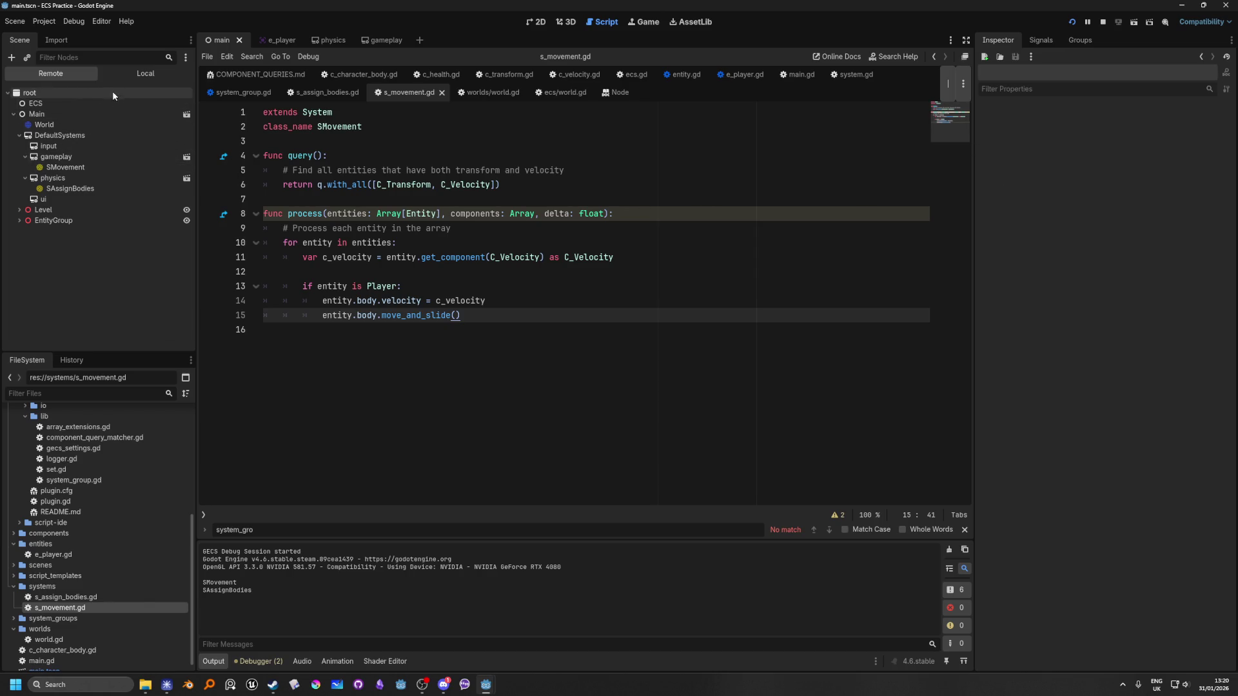
click(100, 168)
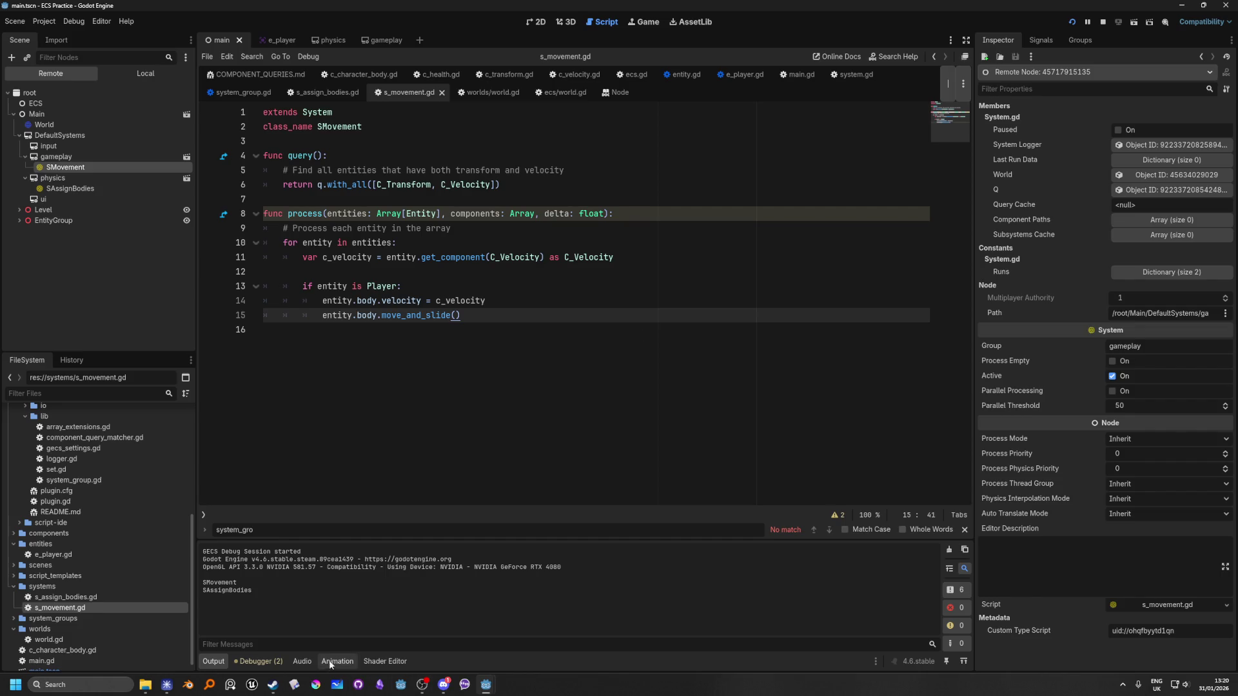
Open the GECS view in the debugger, pop the detached viewer back into the panel, and stop the game.
click(258, 661)
click(729, 459)
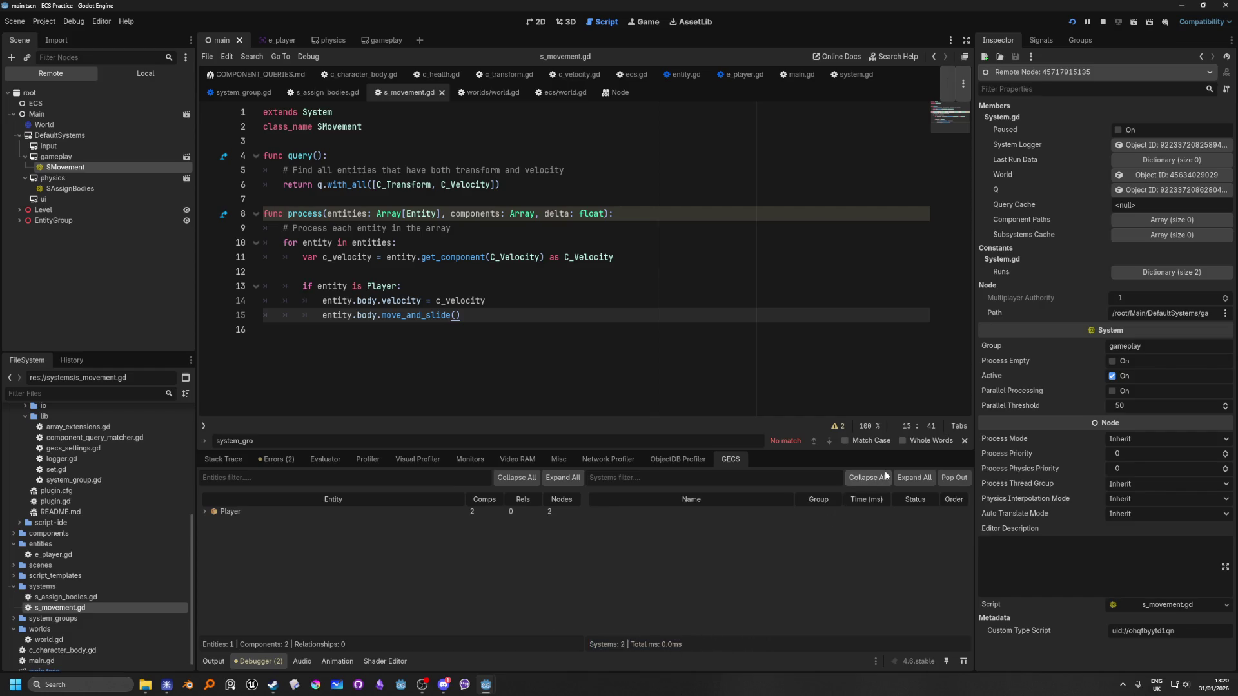
click(945, 478)
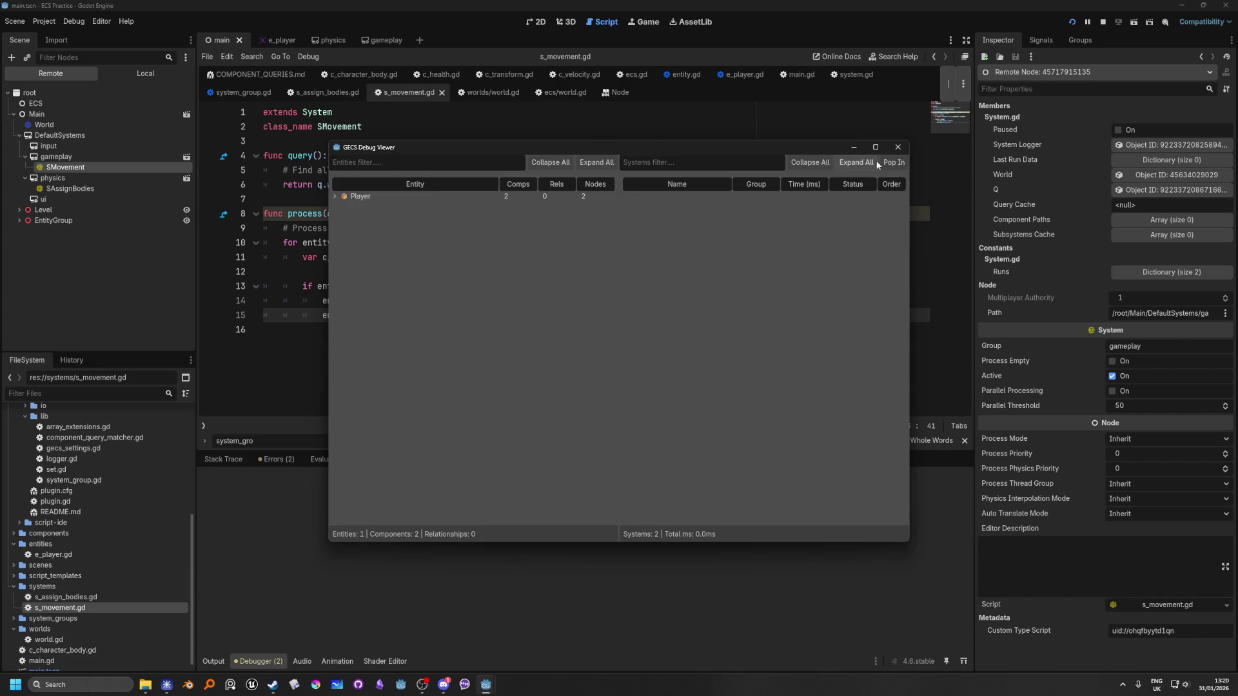
click(894, 161)
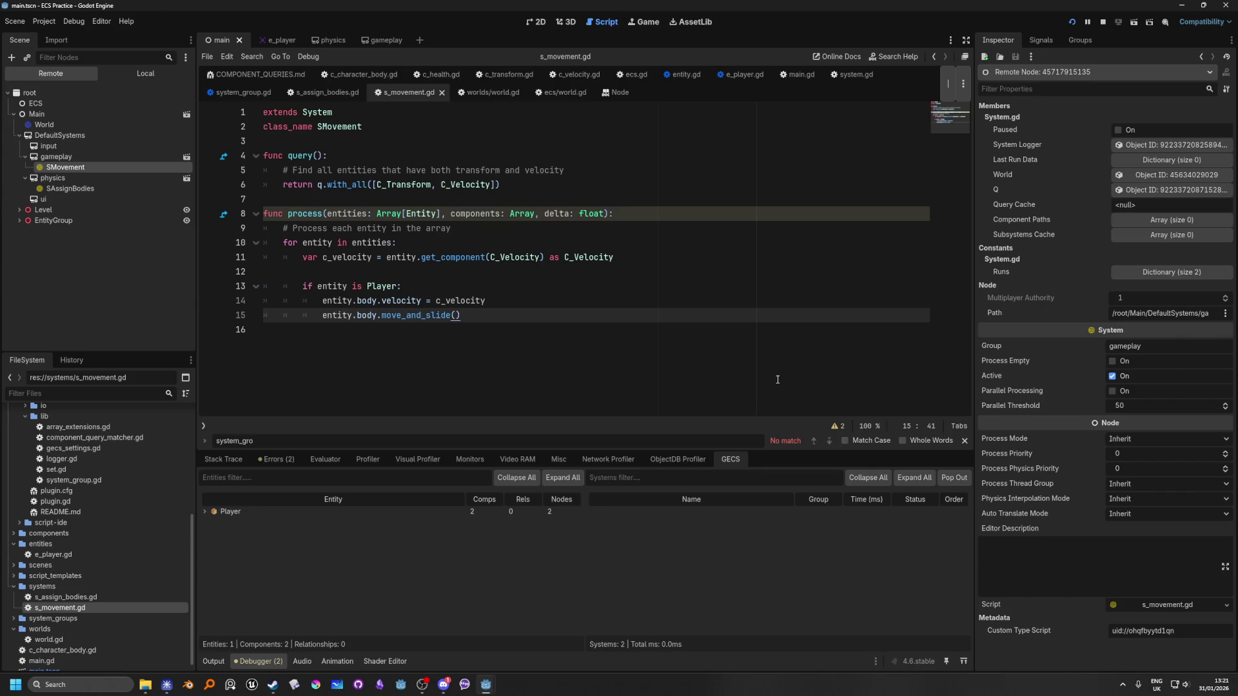
click(1103, 21)
click(489, 299)
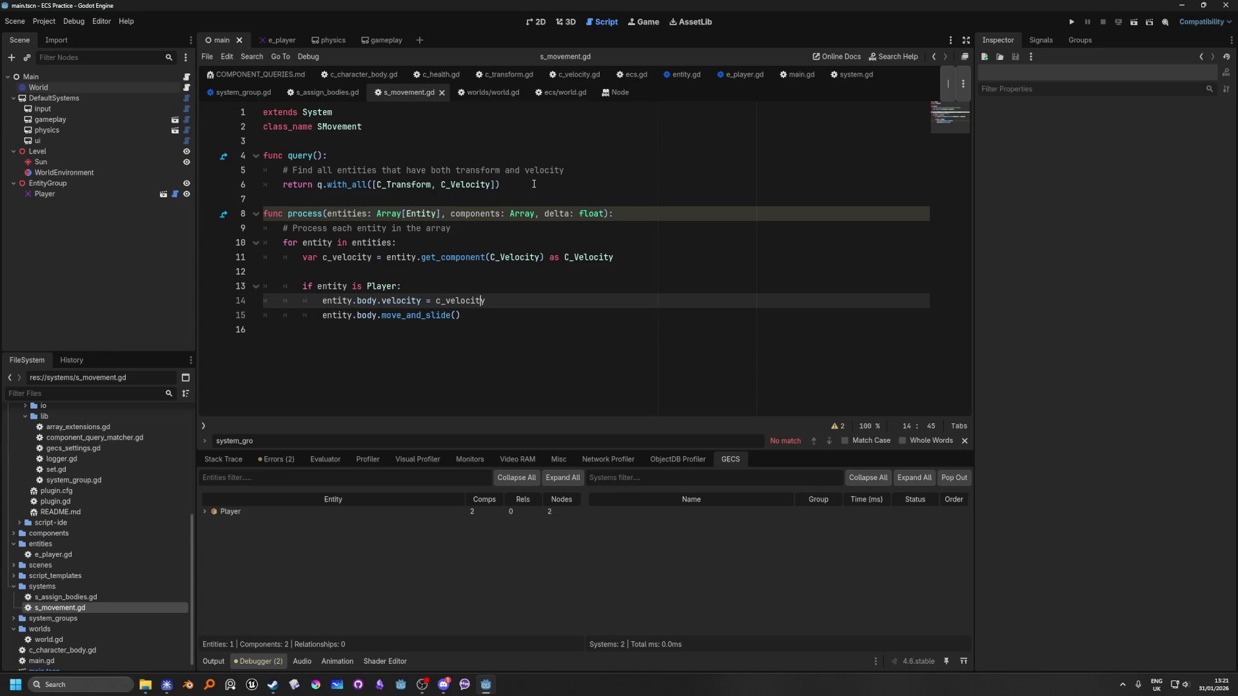
Expand Player in the GECS tab, delete 'C_Transform, ' from the line 6 query, and rerun the game.
mouse_move(391, 188)
click(205, 512)
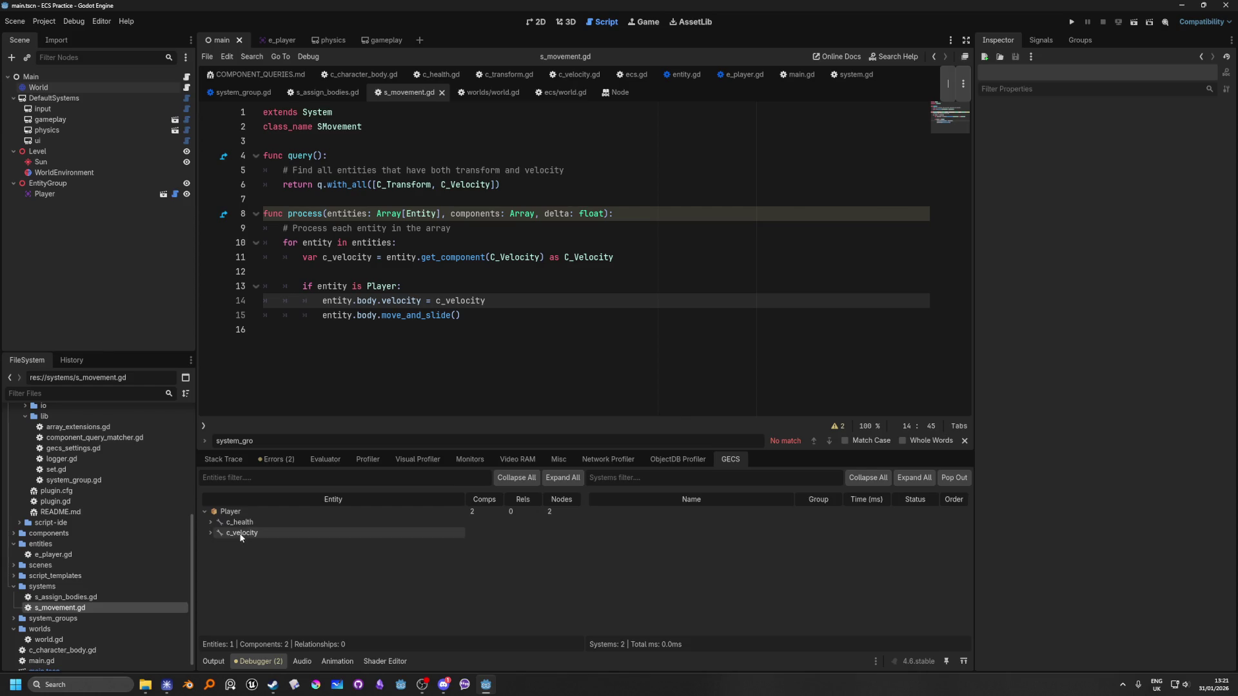
click(441, 183)
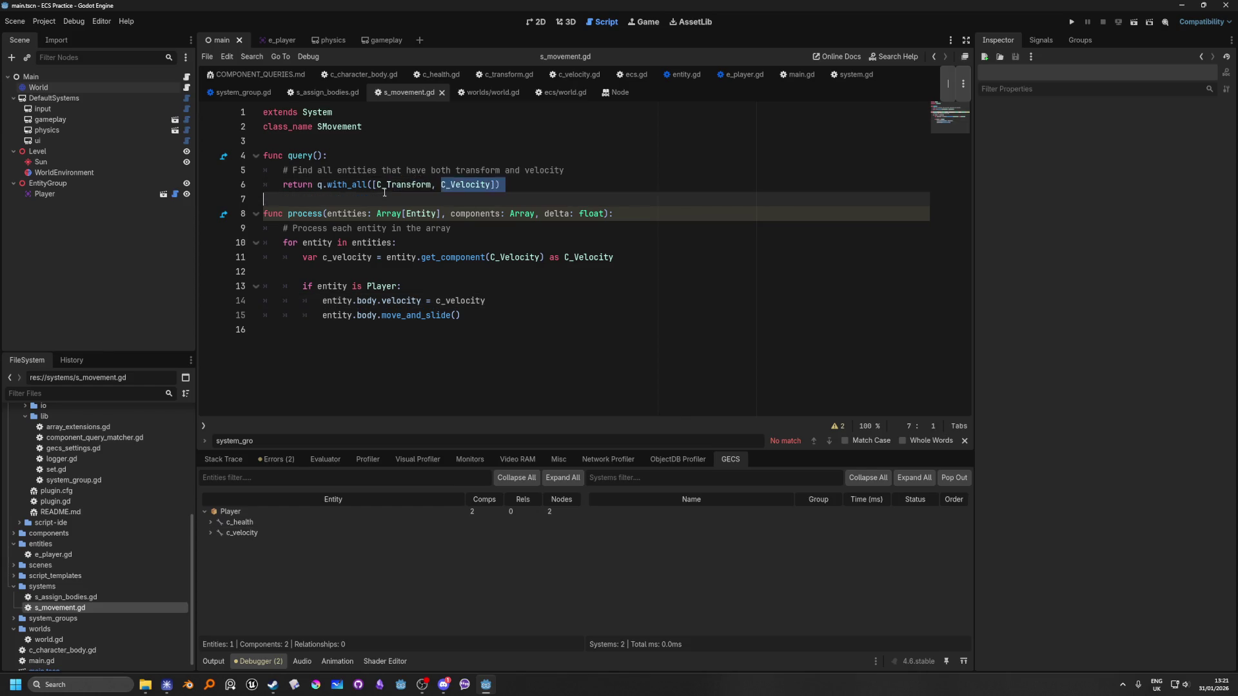
drag(441, 183, 377, 183)
key(BackSpace)
click(1071, 21)
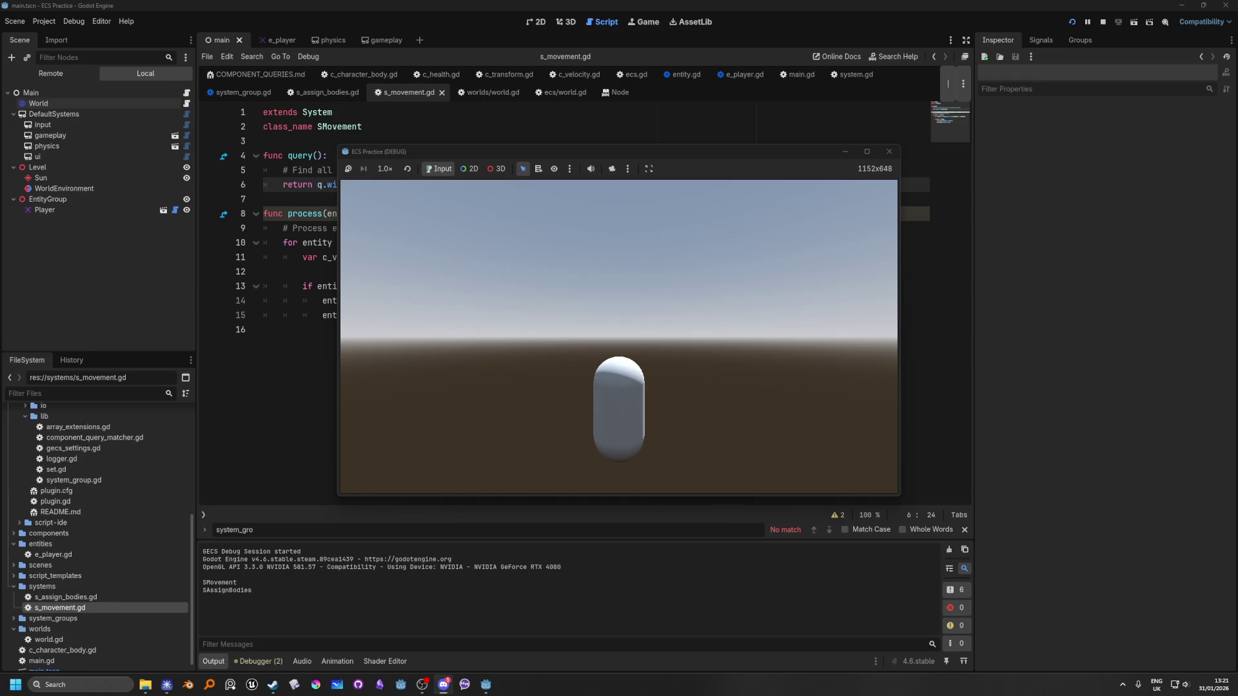
key(alt+Tab)
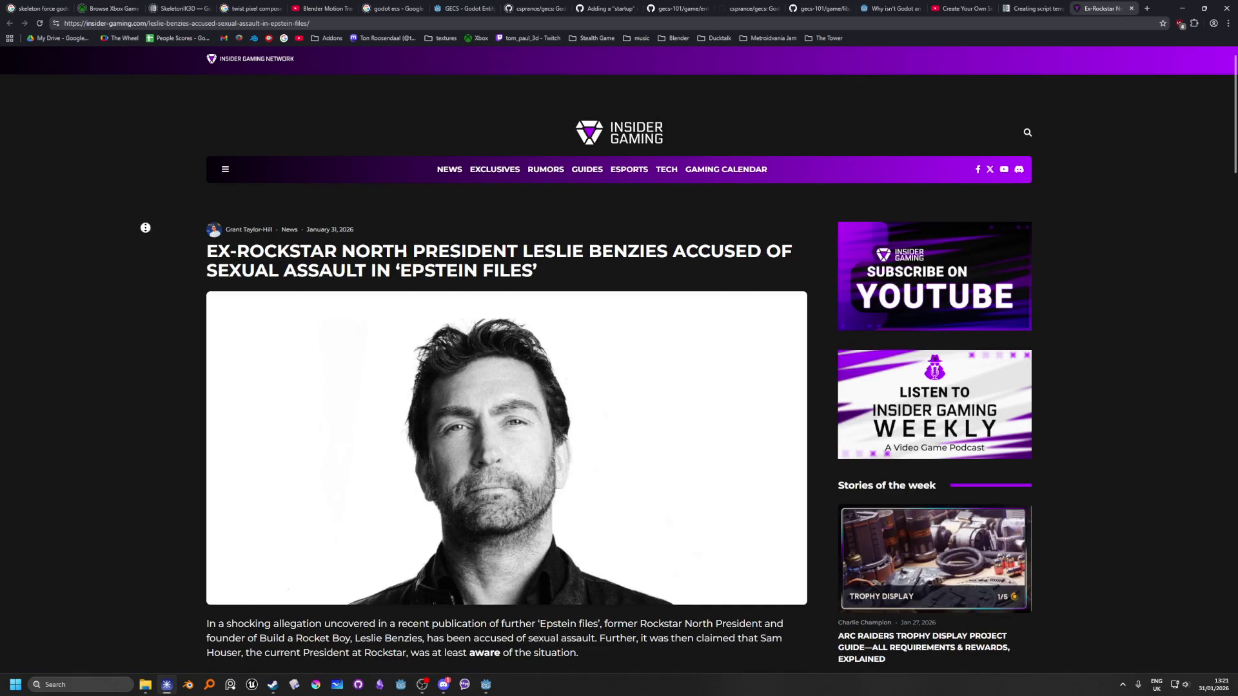
Scroll the Insider Gaming article down to the Shocking Revelations at Rockstar North section.
scroll(145, 227, down, 10)
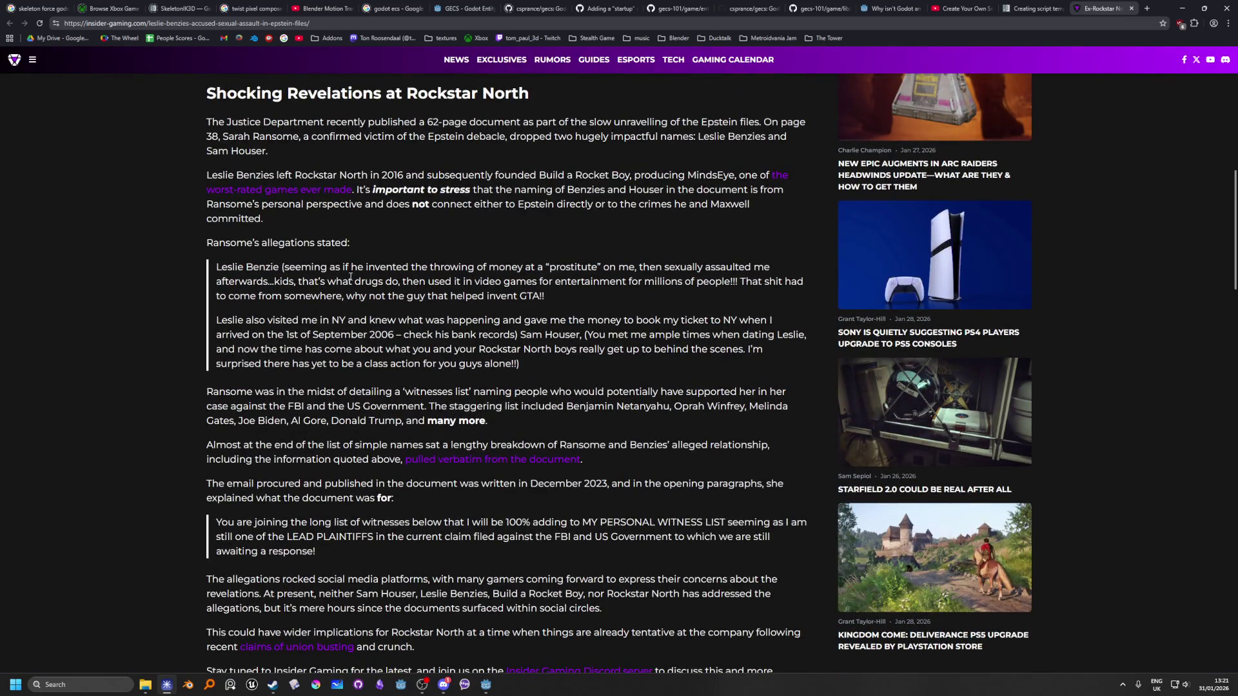
middle_click(614, 222)
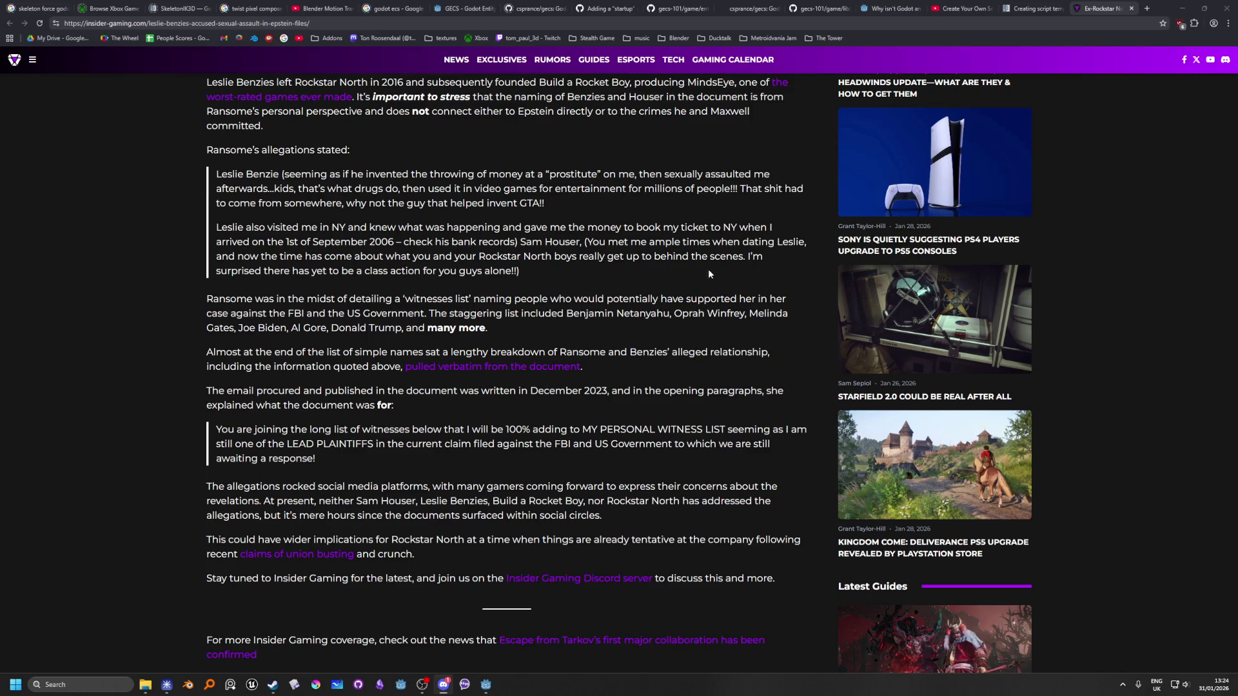
Highlight and then deselect the 'Almost at the end of the list…' paragraph, then start a Ctrl+Print region capture.
drag(207, 352, 611, 367)
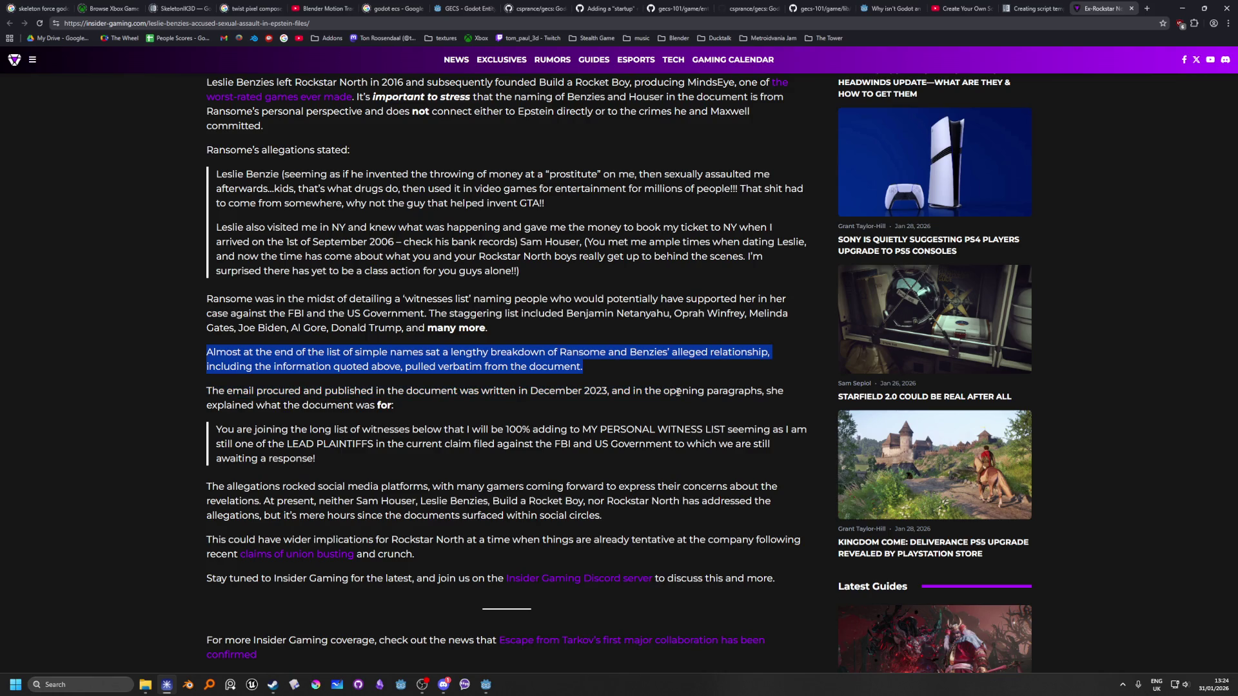
click(654, 383)
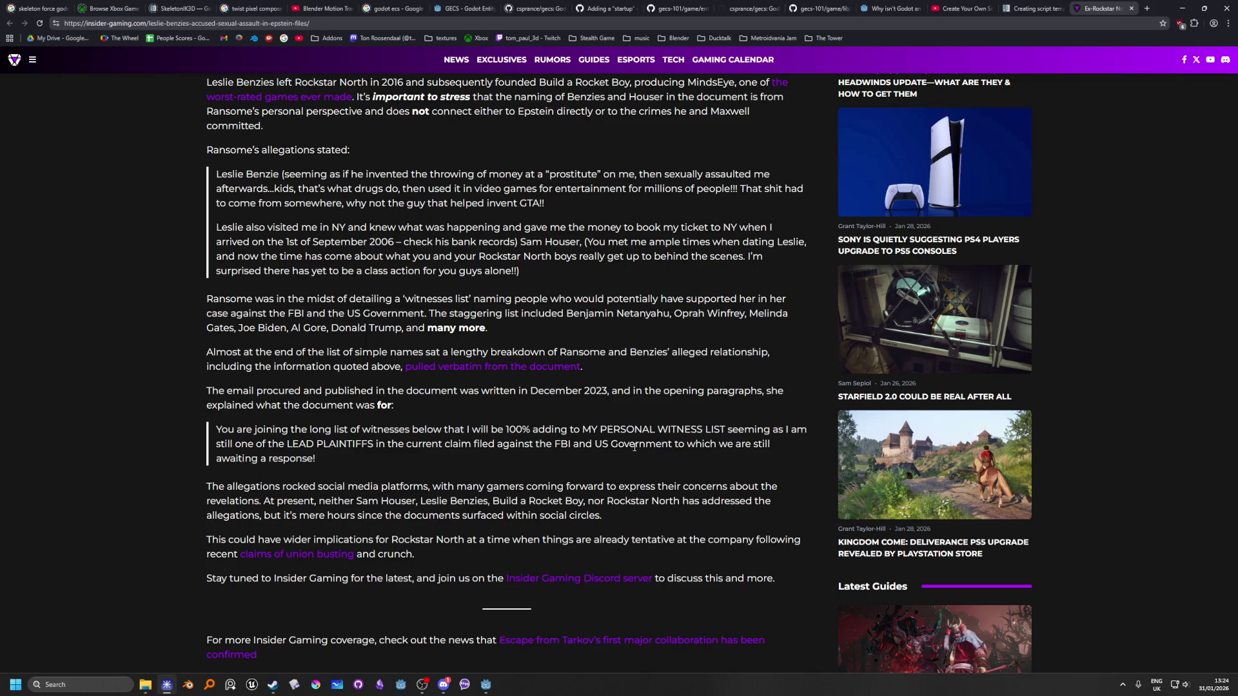
key(ctrl+Print)
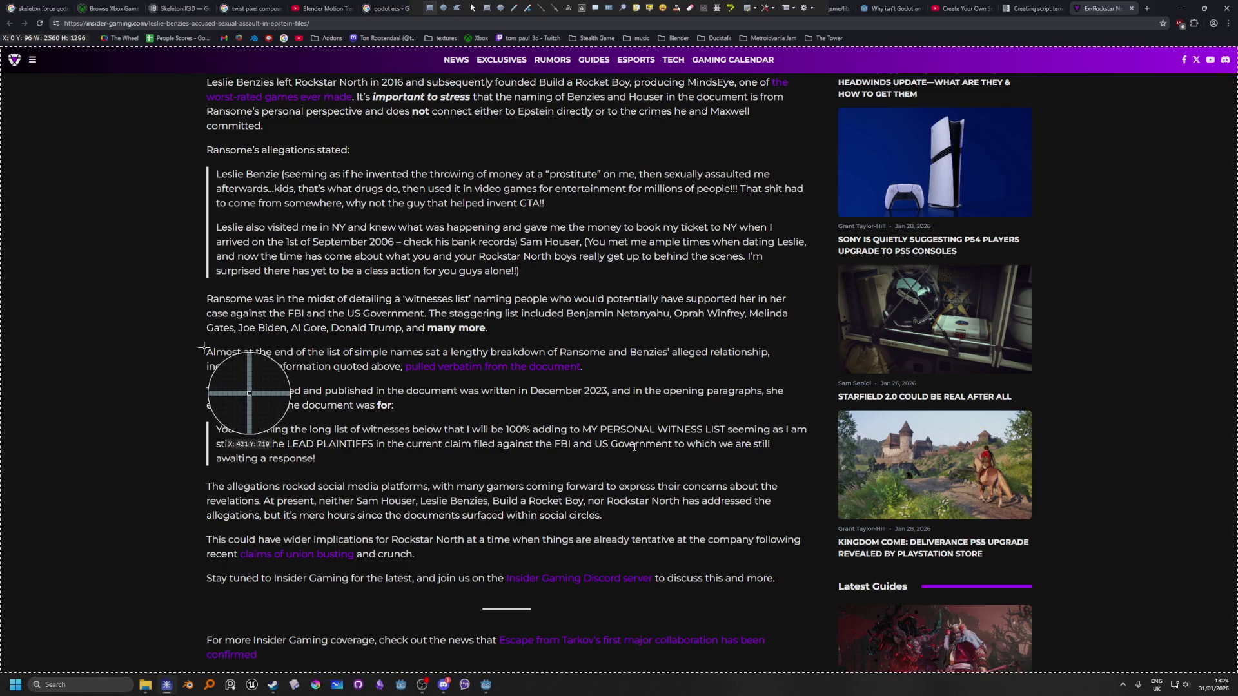
Capture the paragraph region, then follow the 'pulled verbatim from the document' link to the justice.gov PDF.
mouse_move(200, 342)
mouse_down()
mouse_move(813, 400)
mouse_move(706, 374)
mouse_move(781, 375)
mouse_up()
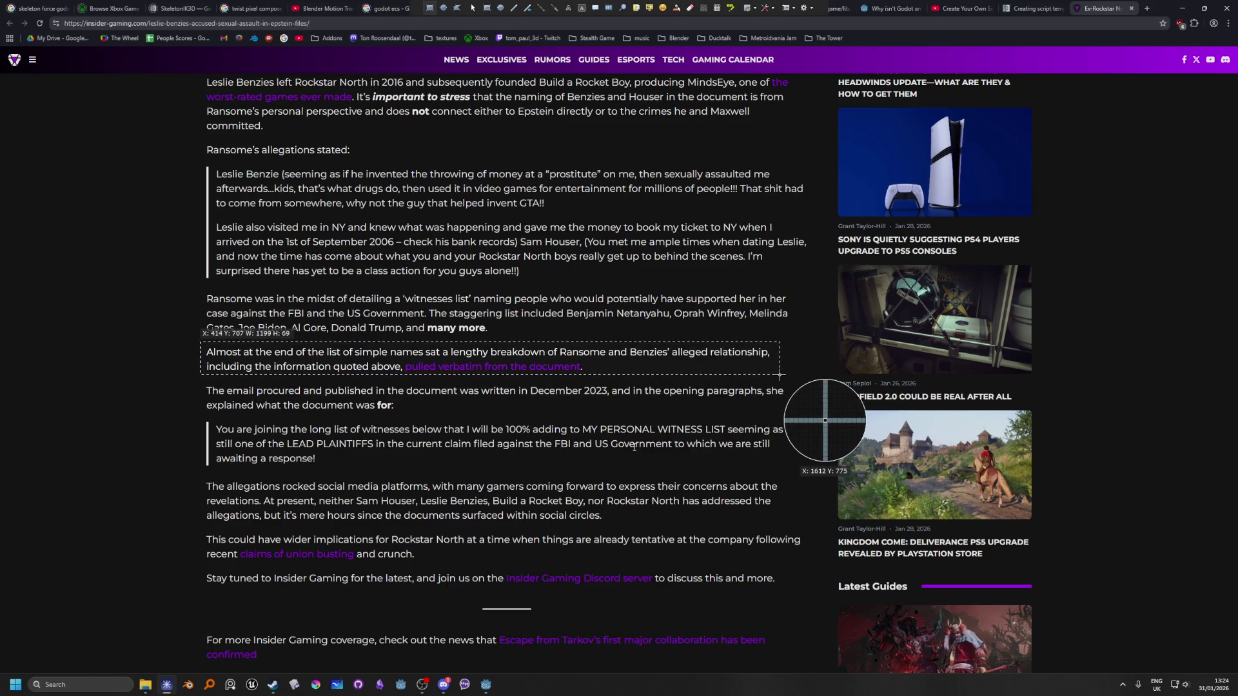
drag(781, 375, 780, 378)
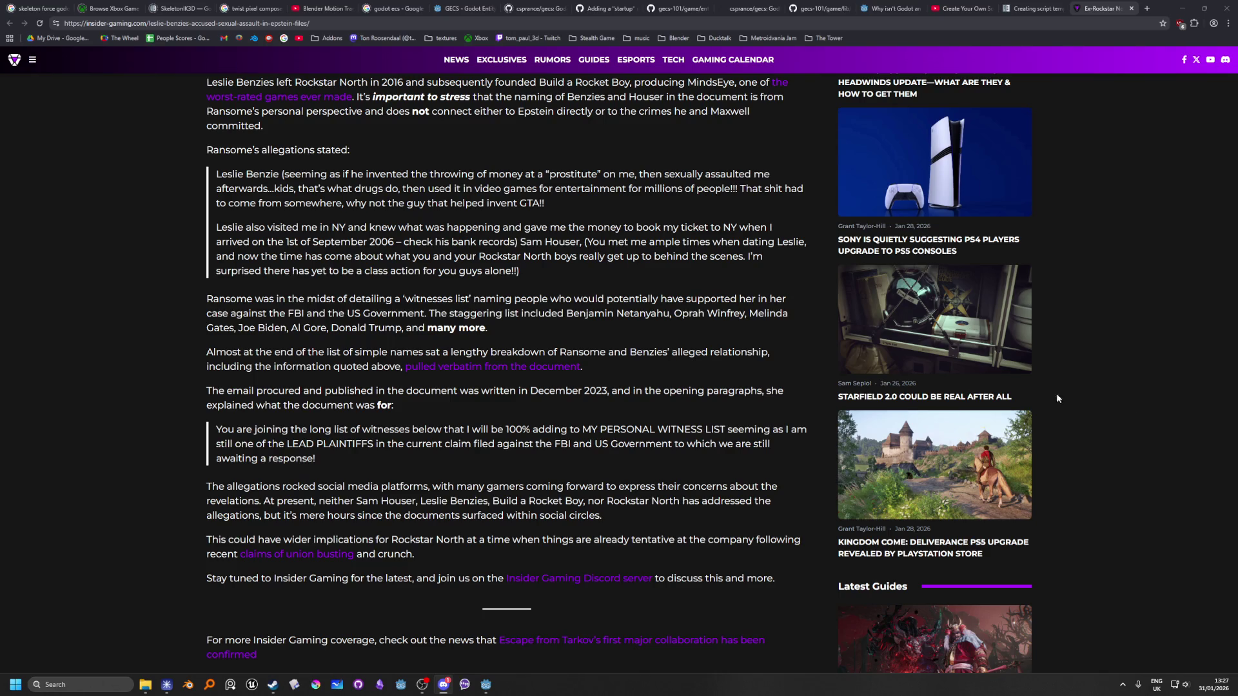
click(536, 369)
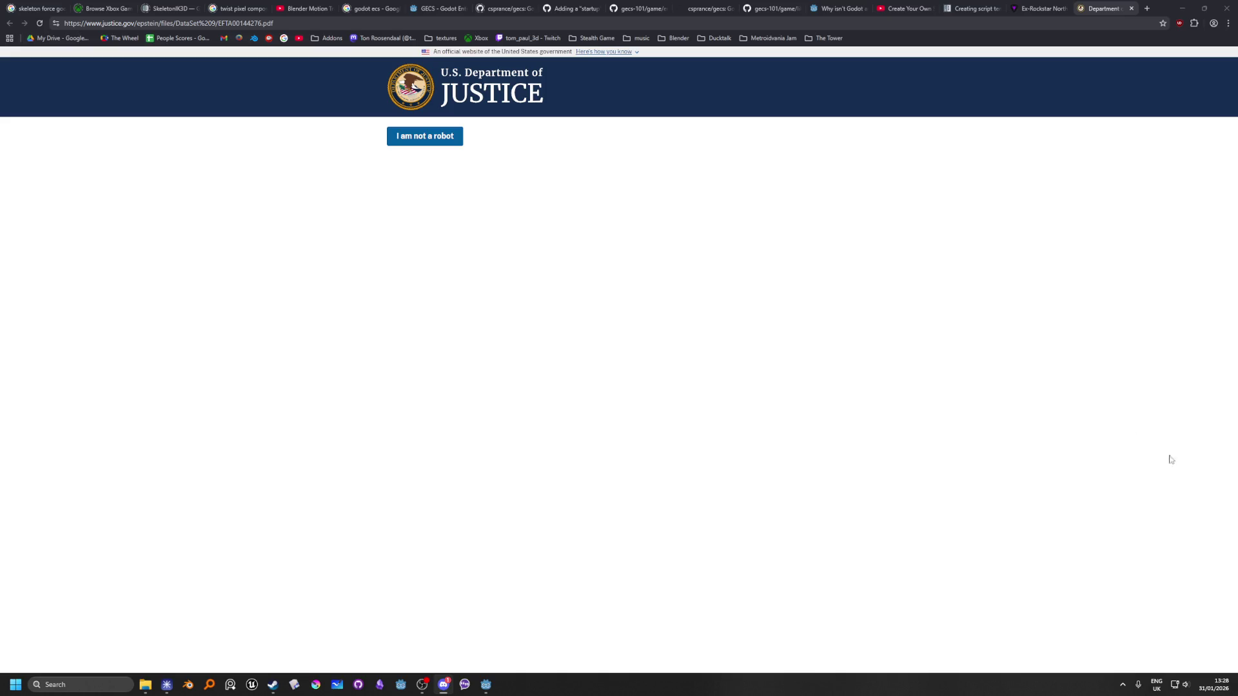
Pass the robot and 18+ age checks, then jump to page 3 of EFTA00144276.pdf via sidebar thumbnails.
click(425, 146)
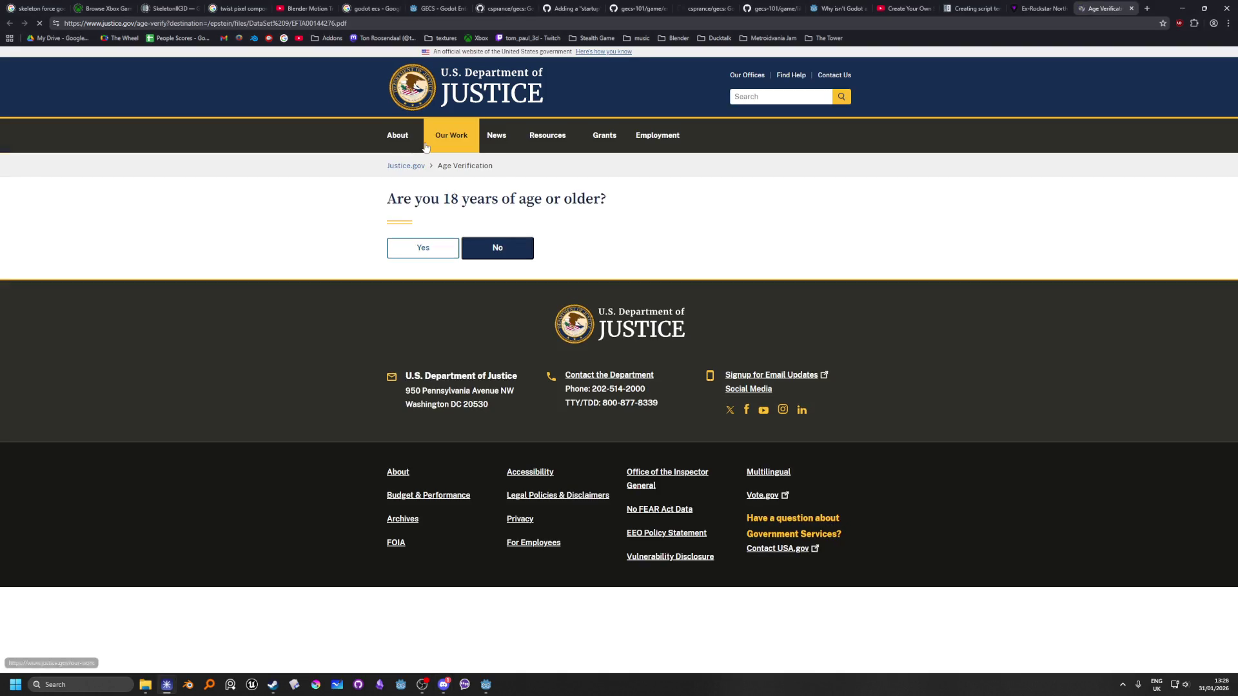
click(428, 249)
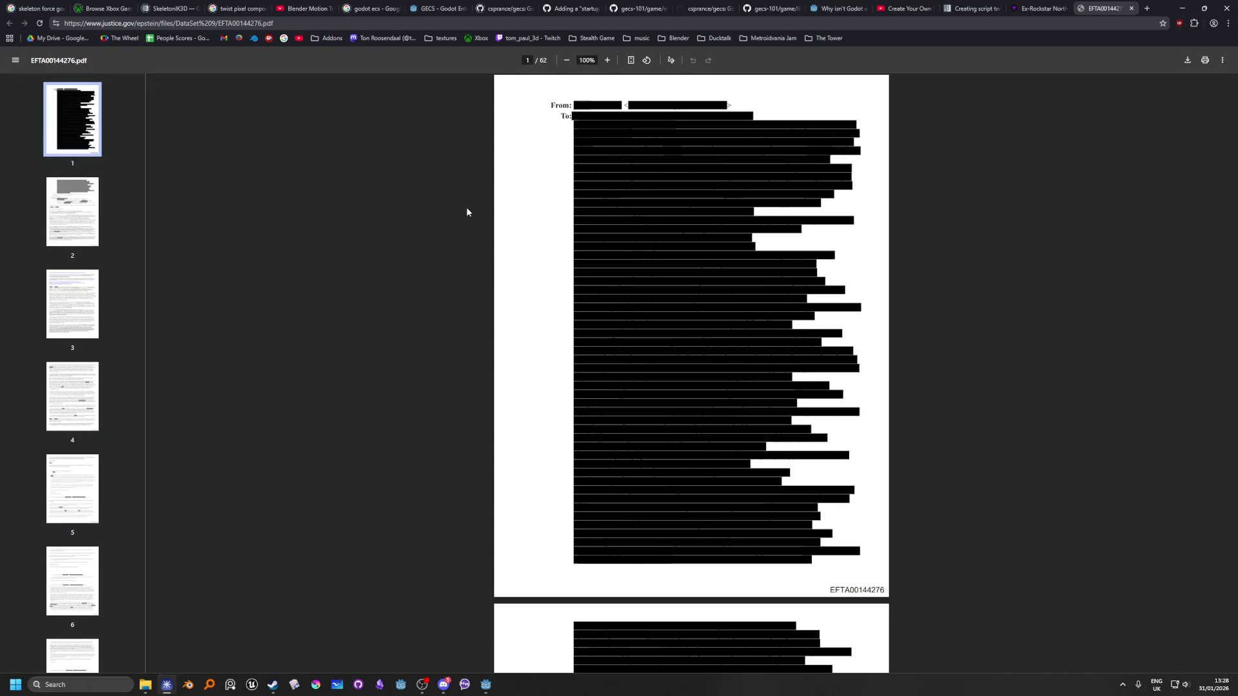
click(73, 254)
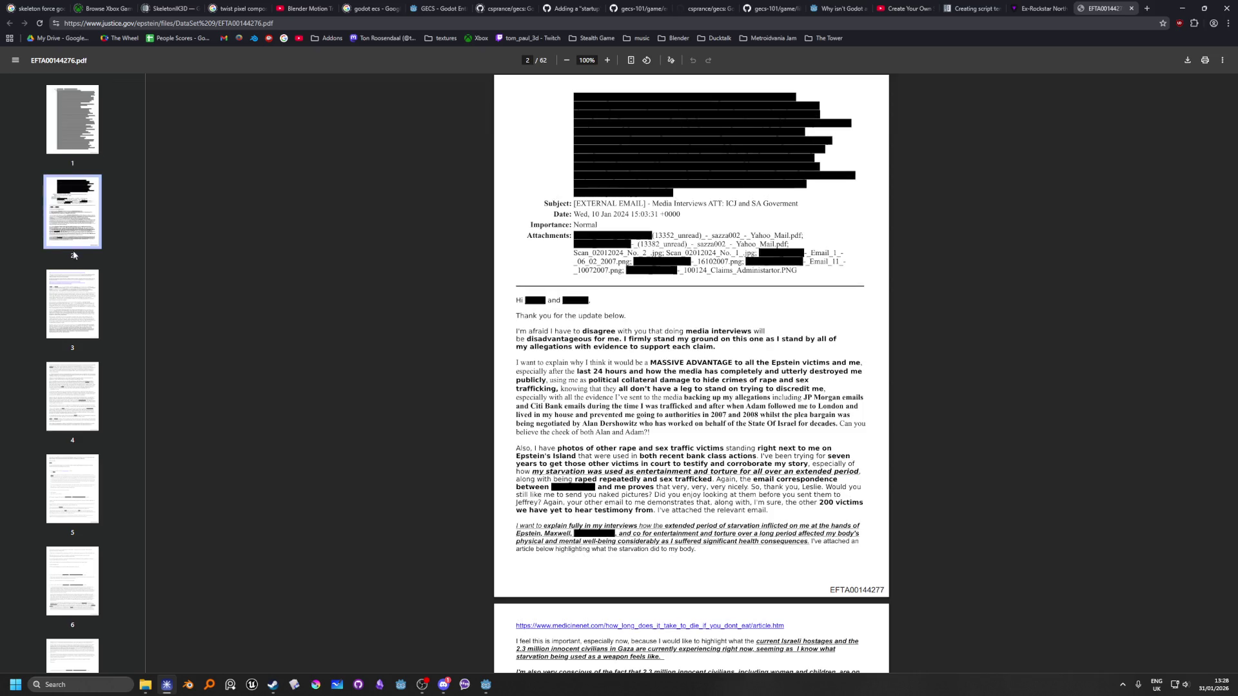
click(78, 322)
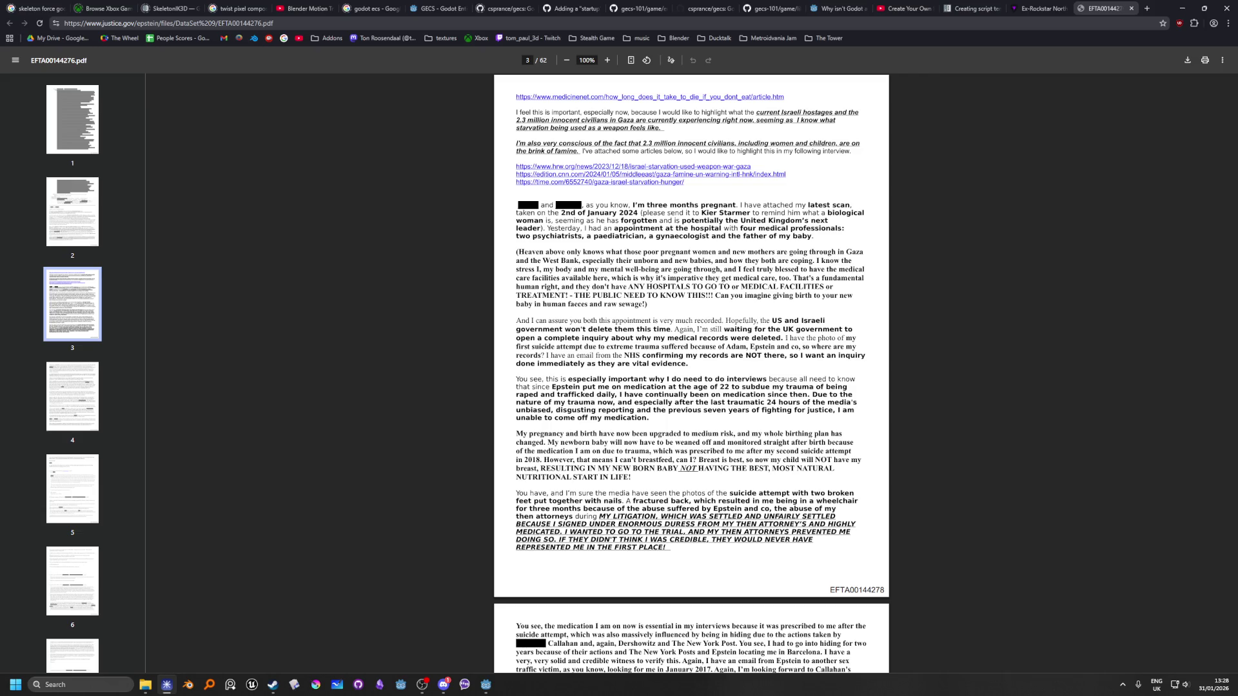
click(443, 685)
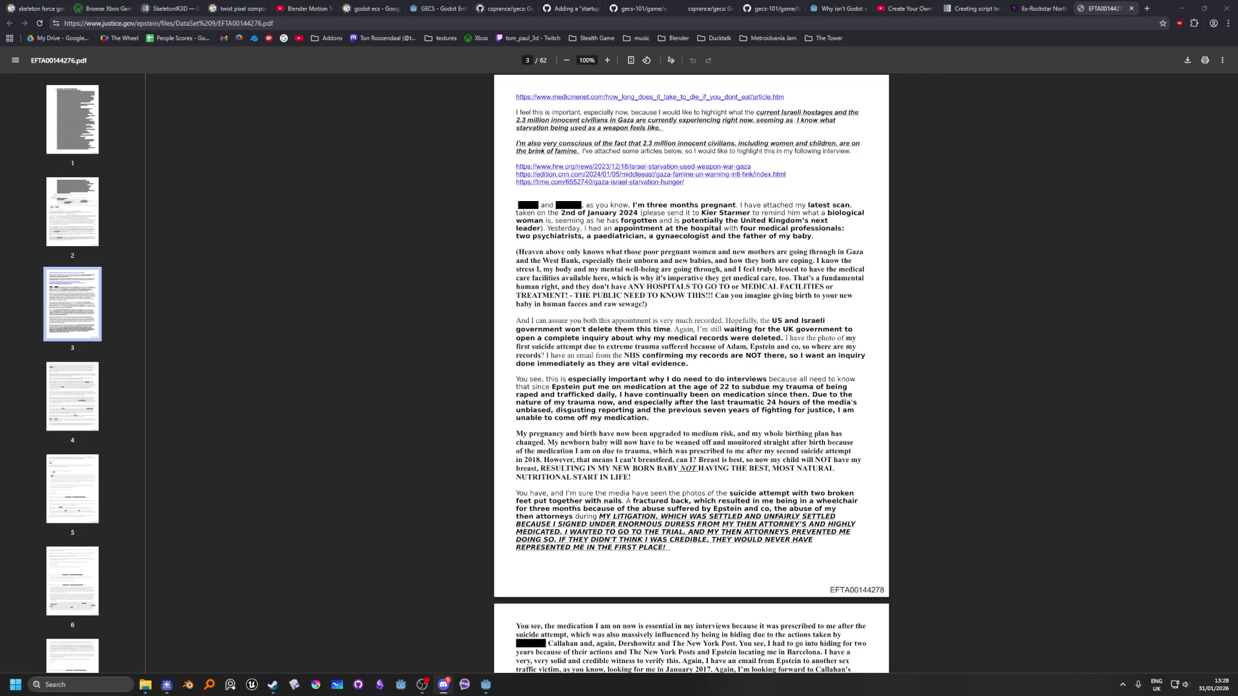